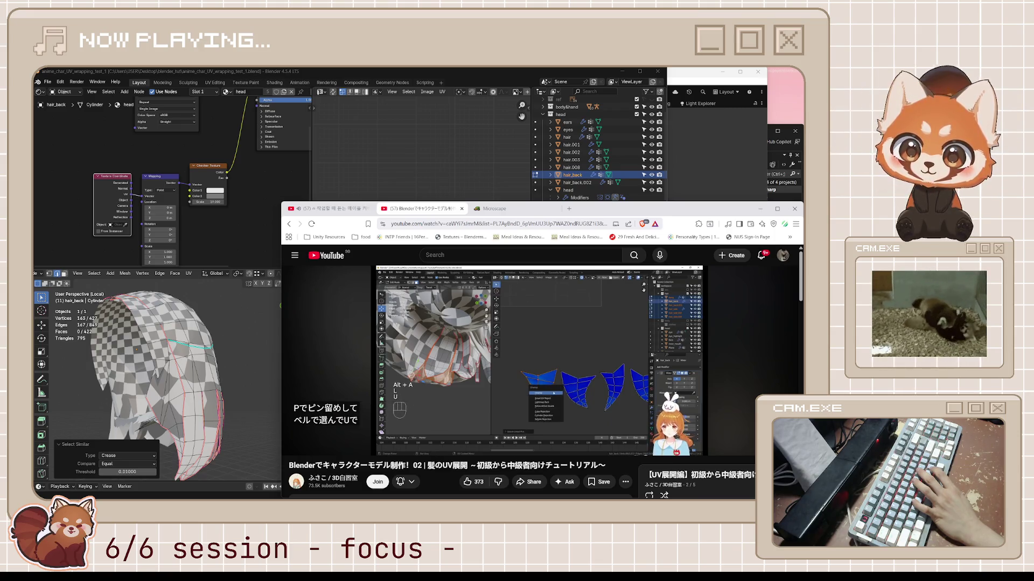
- Rewind the hair UV tutorial ten seconds and pause briefly at 18:19 before resuming
{"action": "key", "text": "j"}
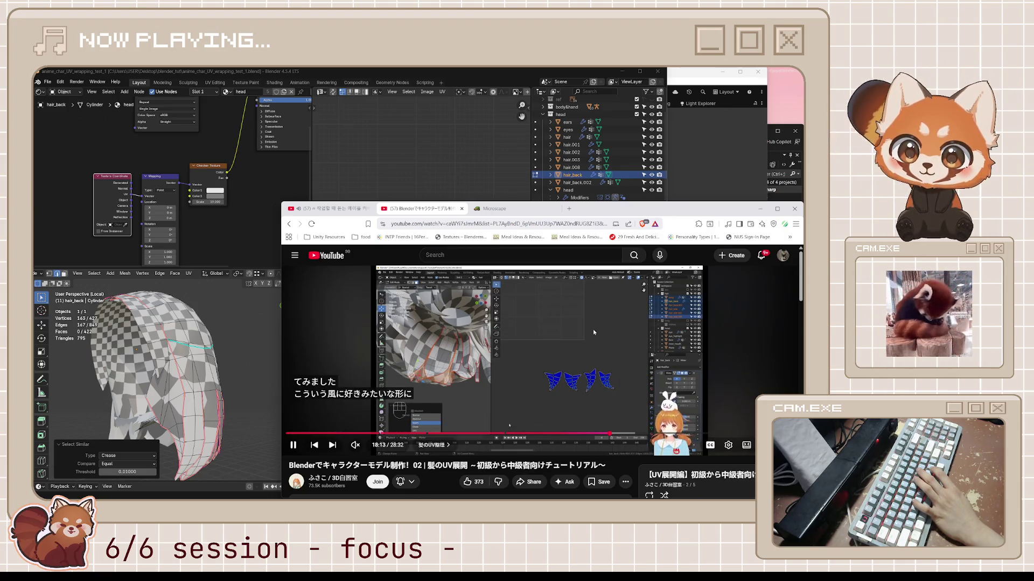
{"action": "left_click", "coordinate": [593, 328]}
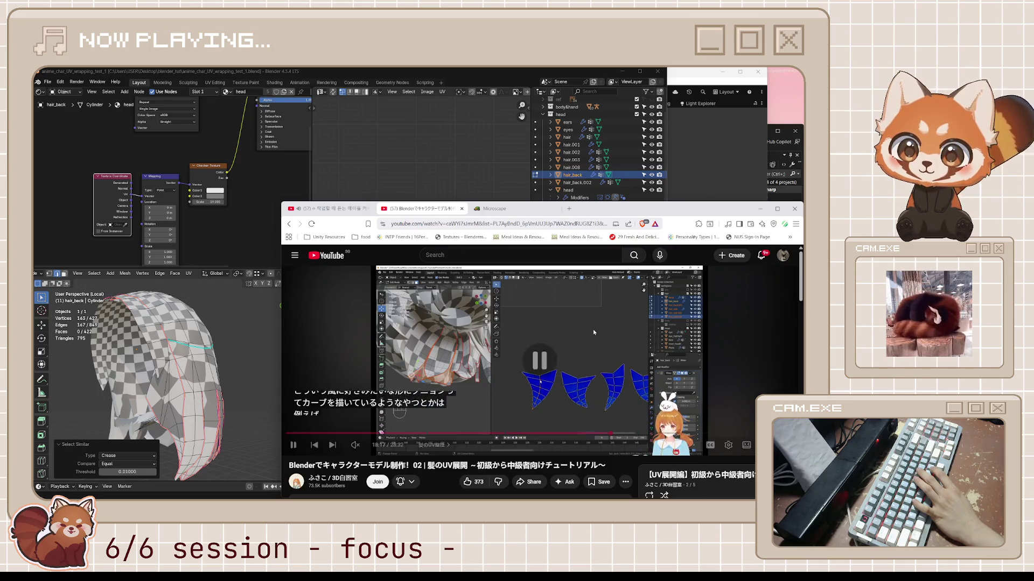
{"action": "left_click", "coordinate": [593, 328]}
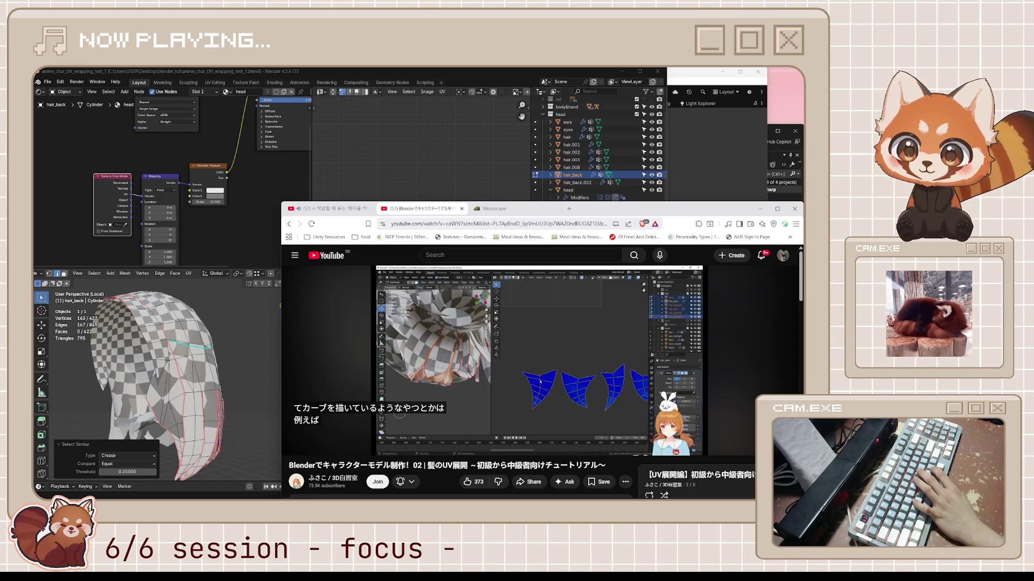
{"action": "left_click", "coordinate": [593, 329]}
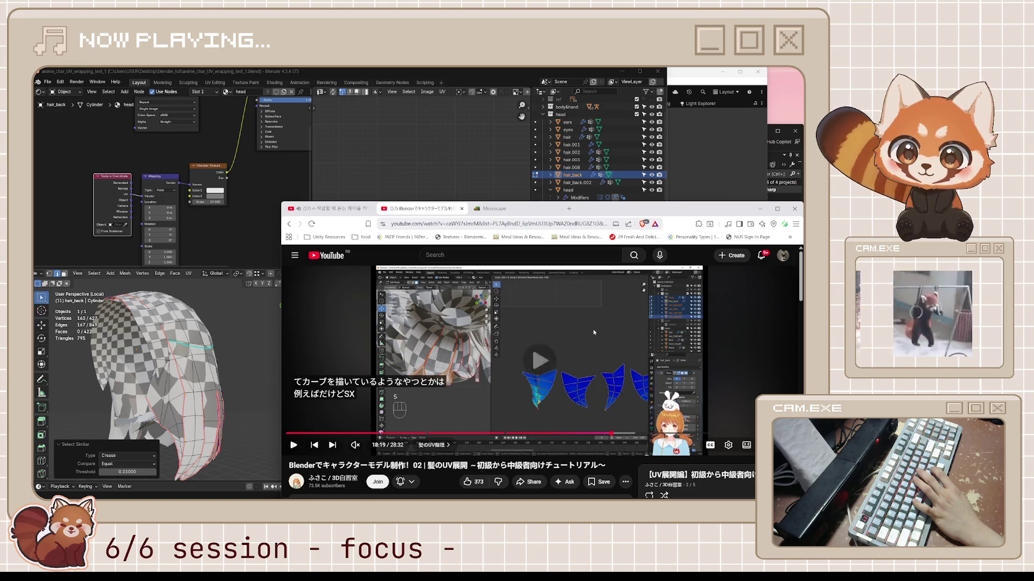
{"action": "left_click", "coordinate": [593, 329]}
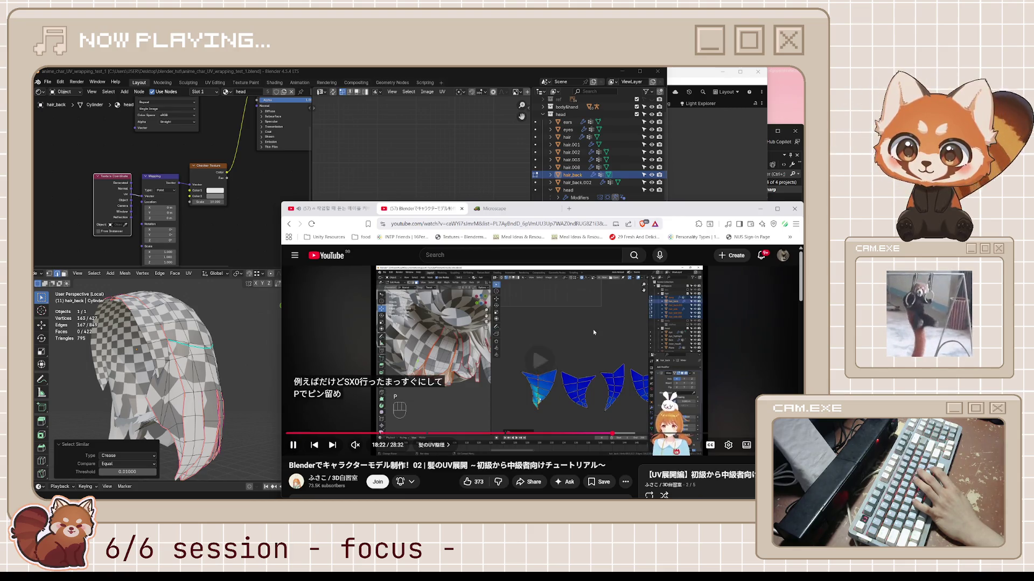
- Toggle playback a few times, leaving the tutorial playing into its cat-ear UV section
{"action": "left_click", "coordinate": [593, 328]}
{"action": "left_click", "coordinate": [592, 328]}
{"action": "left_click", "coordinate": [593, 328]}
{"action": "left_click", "coordinate": [593, 328]}
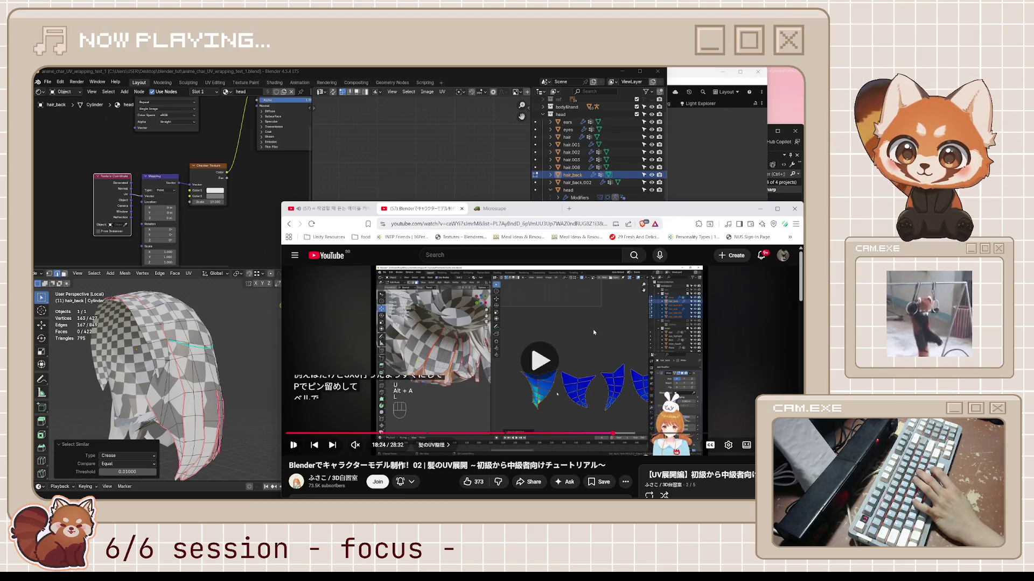
{"action": "left_click", "coordinate": [593, 328]}
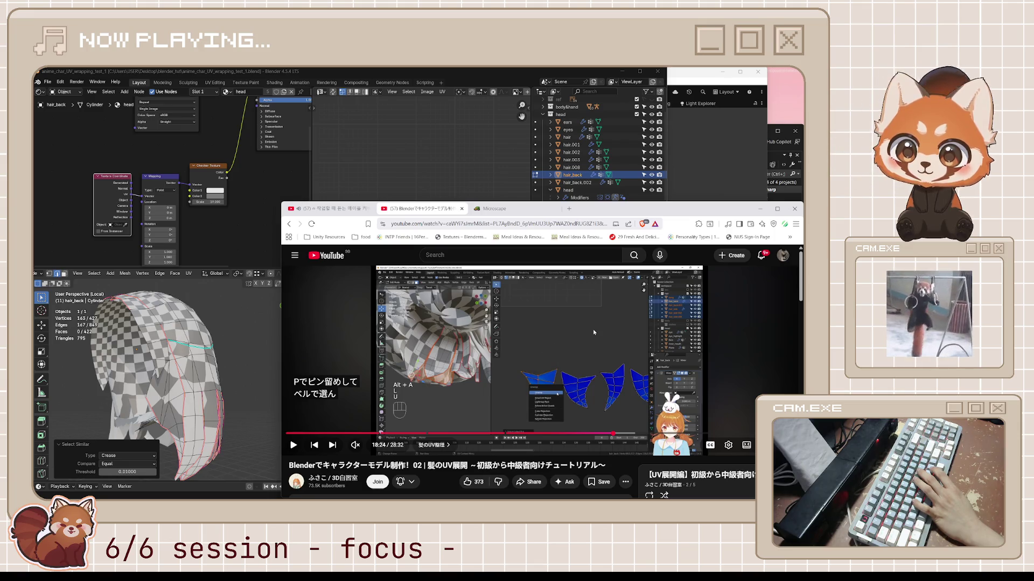
{"action": "left_click", "coordinate": [593, 329]}
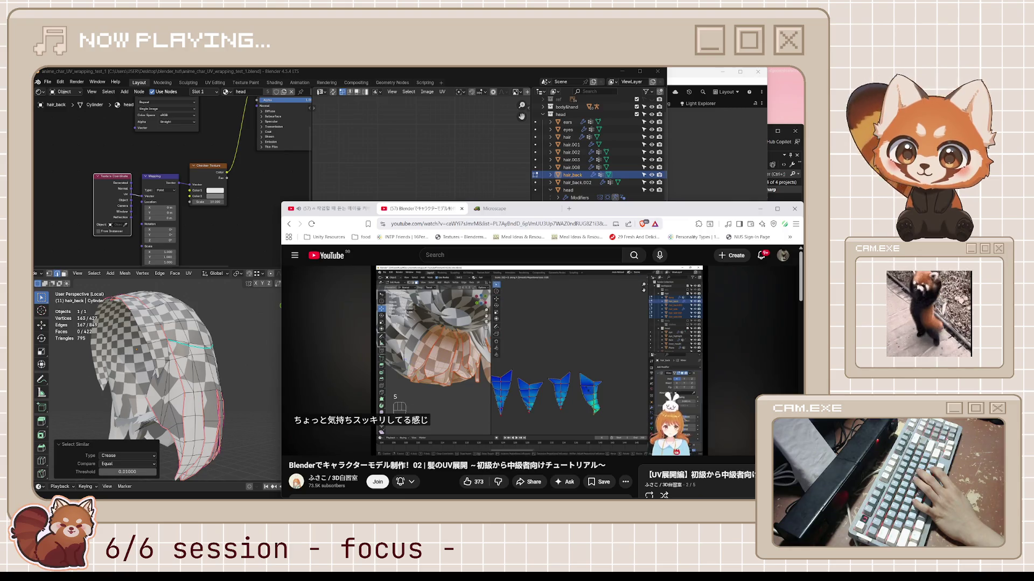
{"action": "left_click", "coordinate": [593, 330]}
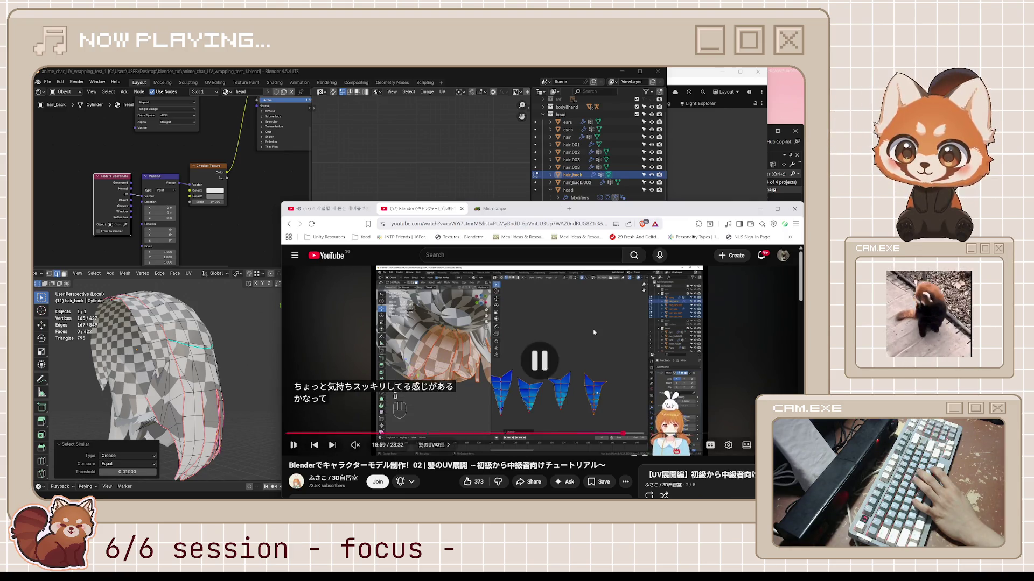
{"action": "left_click", "coordinate": [593, 329]}
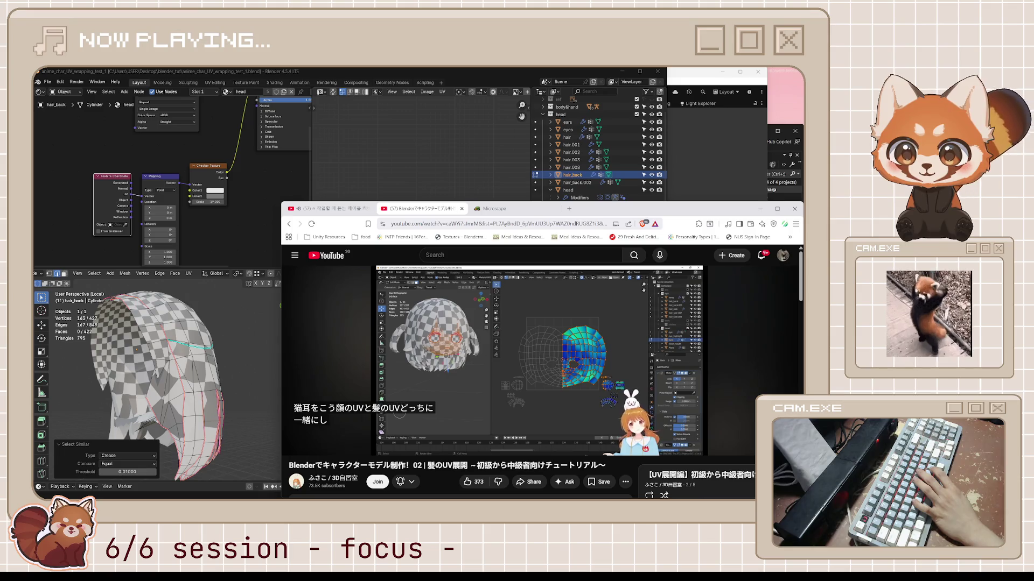
- Pause the tutorial at 19:08, then resume, pause and resume again with Space
{"action": "left_click", "coordinate": [594, 333]}
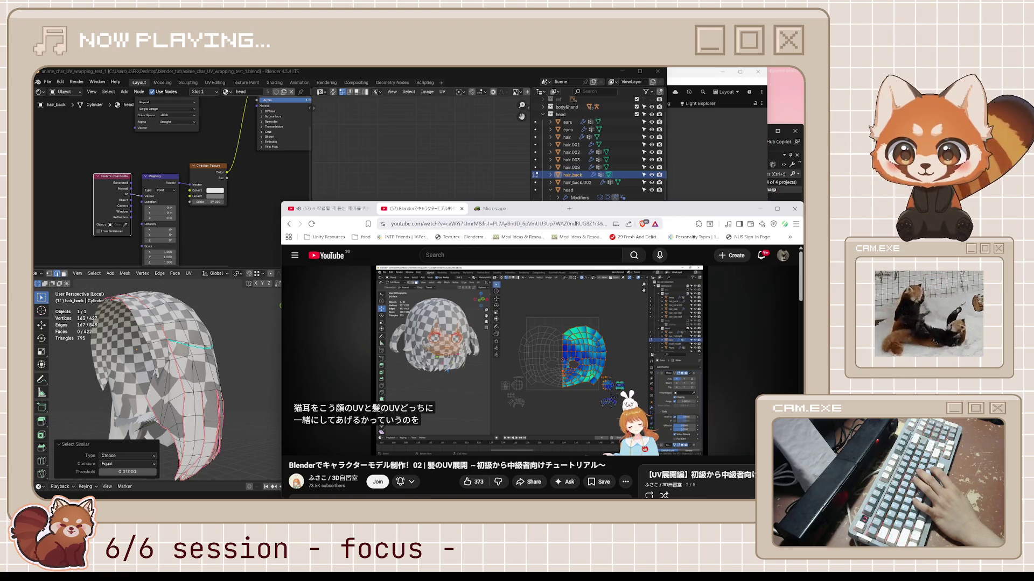
{"action": "key", "text": "space"}
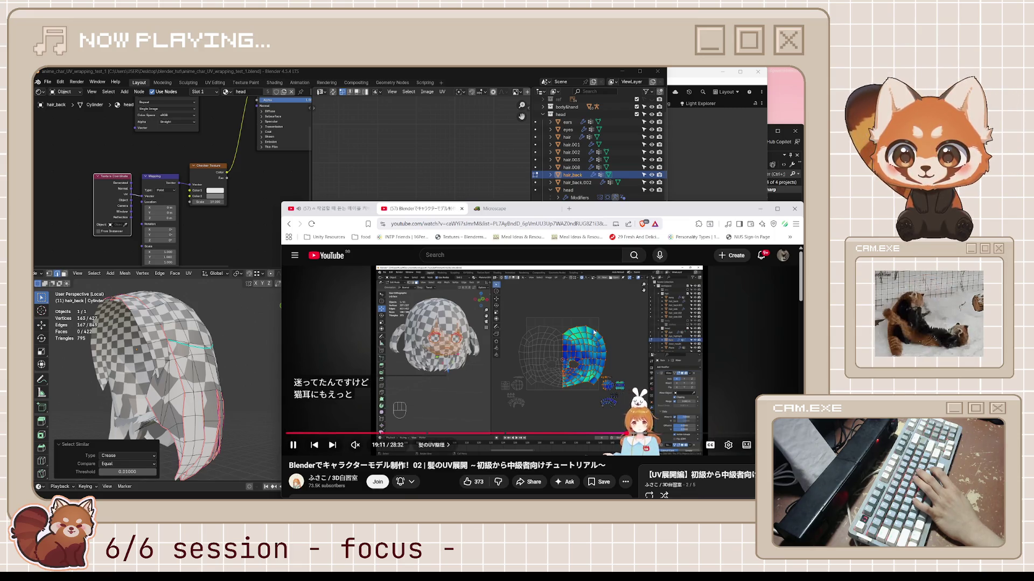
{"action": "key", "text": "space"}
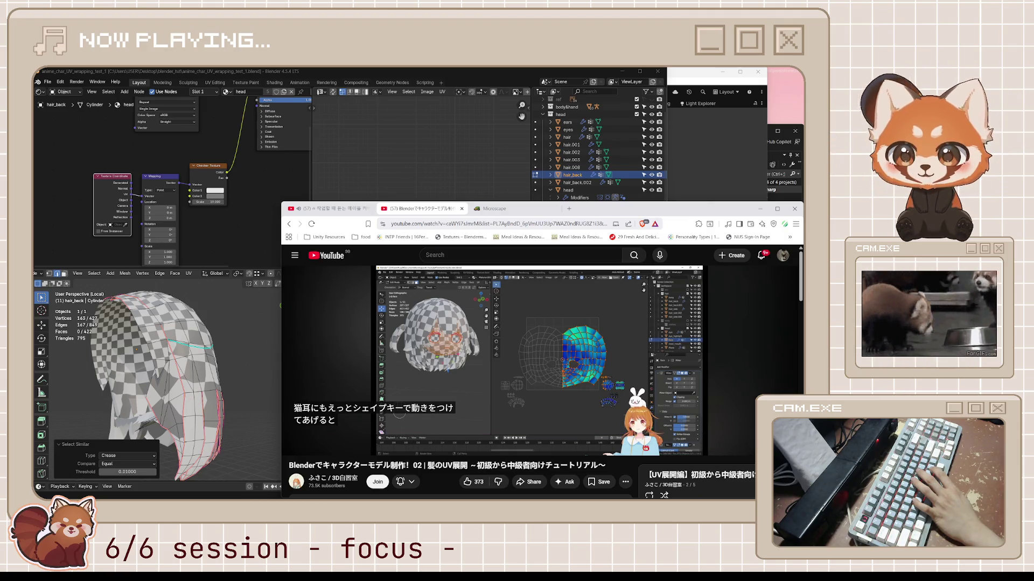
{"action": "key", "text": "space"}
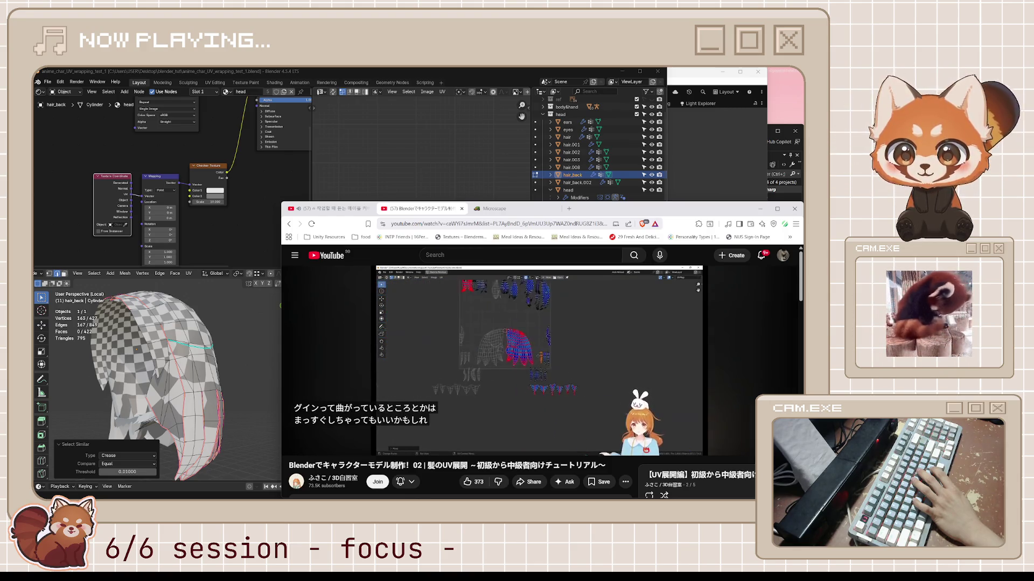
- Pause the tutorial briefly, then resume it toward the hair-strand island enlargement
{"action": "left_click", "coordinate": [594, 332]}
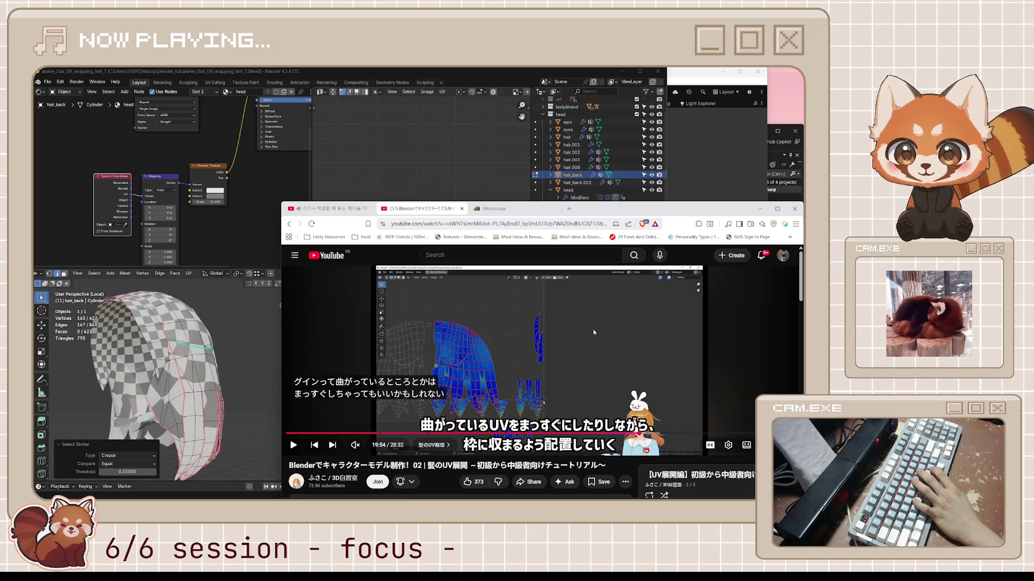
{"action": "left_click", "coordinate": [594, 332]}
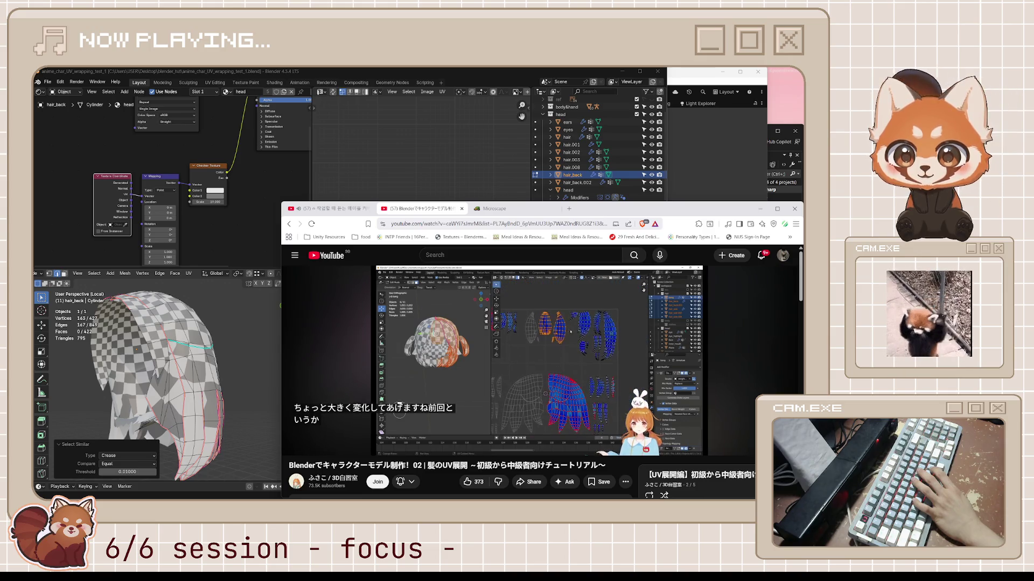
- Pause the tutorial on the stretch-coloured hair-strand UV islands being enlarged
{"action": "key", "text": "space"}
{"action": "key", "text": "space"}
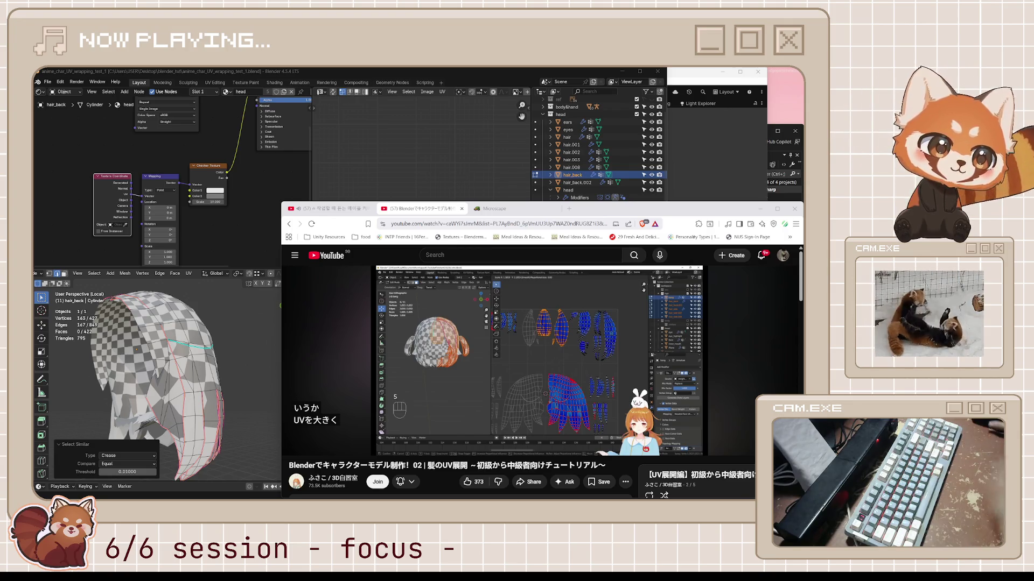
- Resume and mute the tutorial, pause at 20:59, then let it play to around 23:06
{"action": "left_click", "coordinate": [596, 357]}
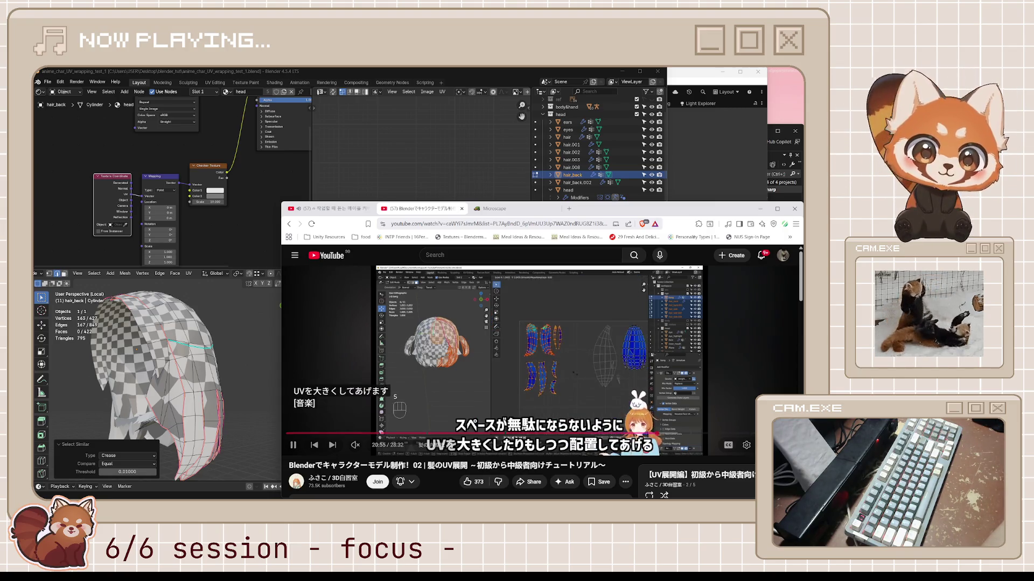
{"action": "key", "text": "Down"}
{"action": "key", "text": "Down"}
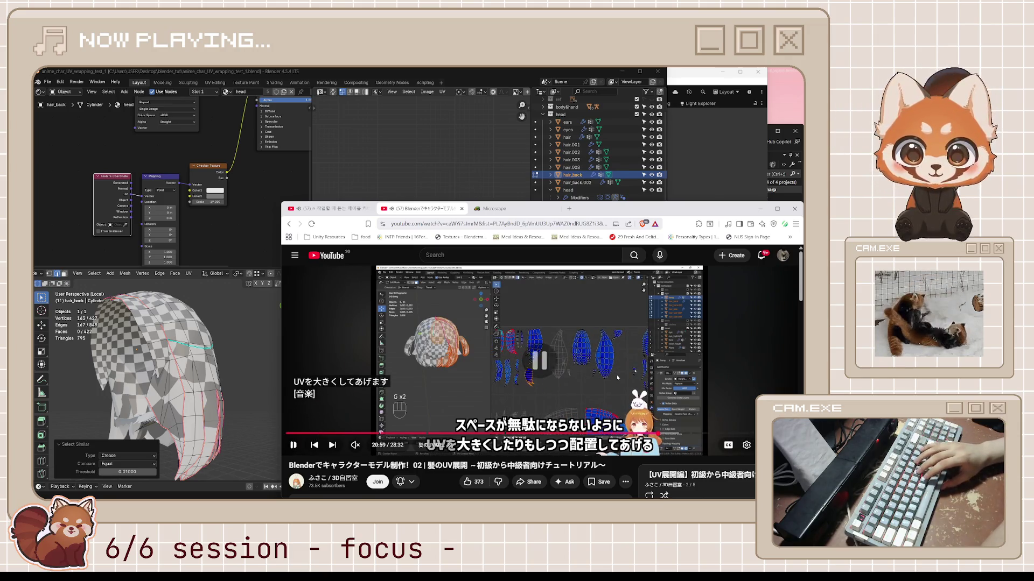
{"action": "key", "text": "space"}
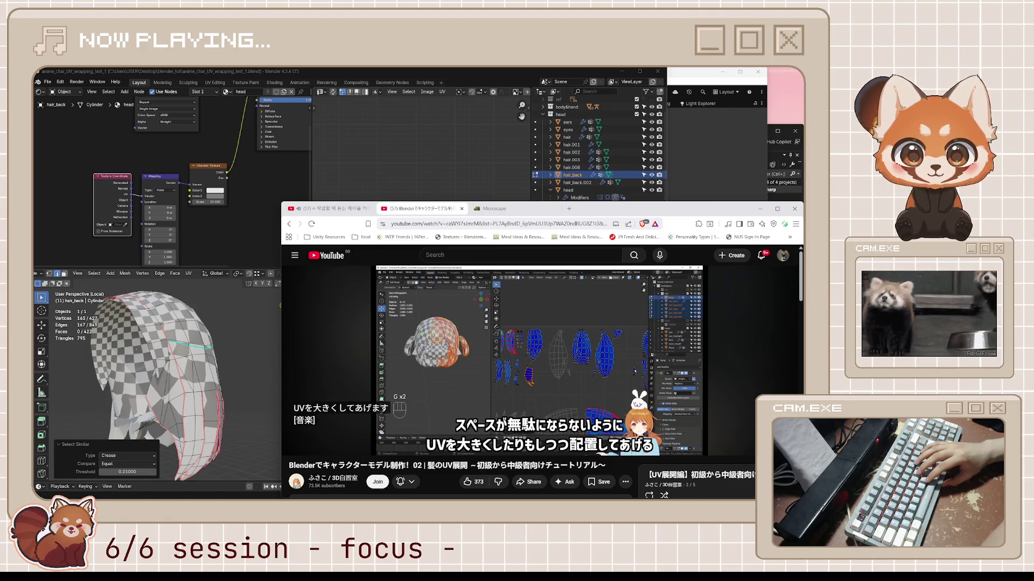
{"action": "key", "text": "space"}
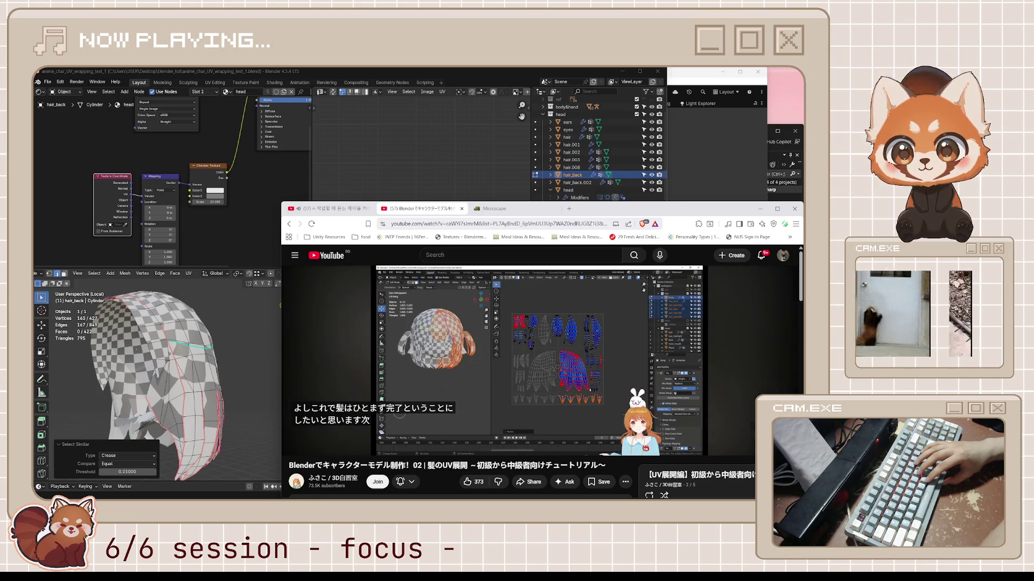
{"action": "mouse_move", "coordinate": [650, 383]}
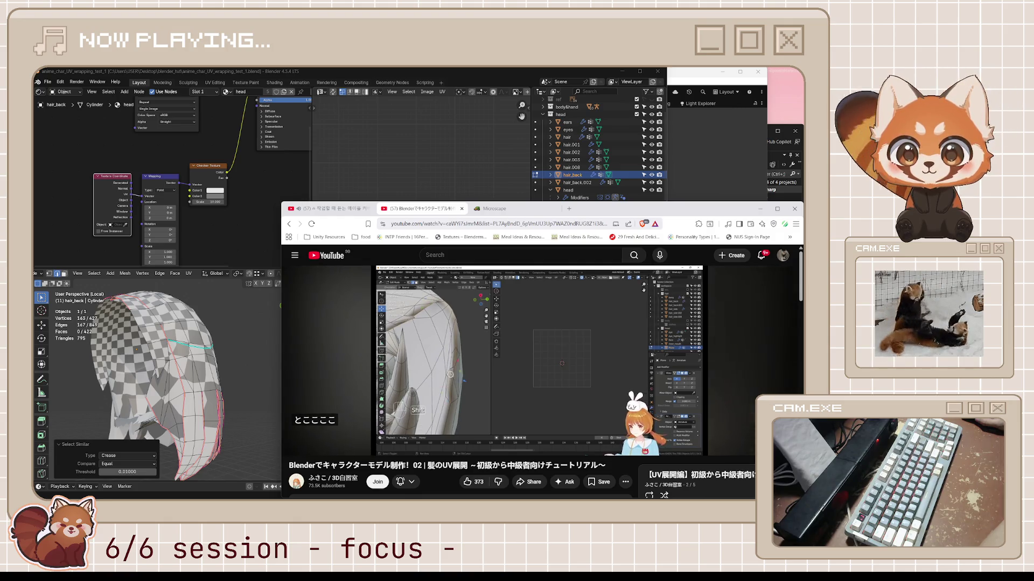
- Pause the tutorial, then resume it to the hair-strand seams close-up at 23:54
{"action": "left_click", "coordinate": [595, 367]}
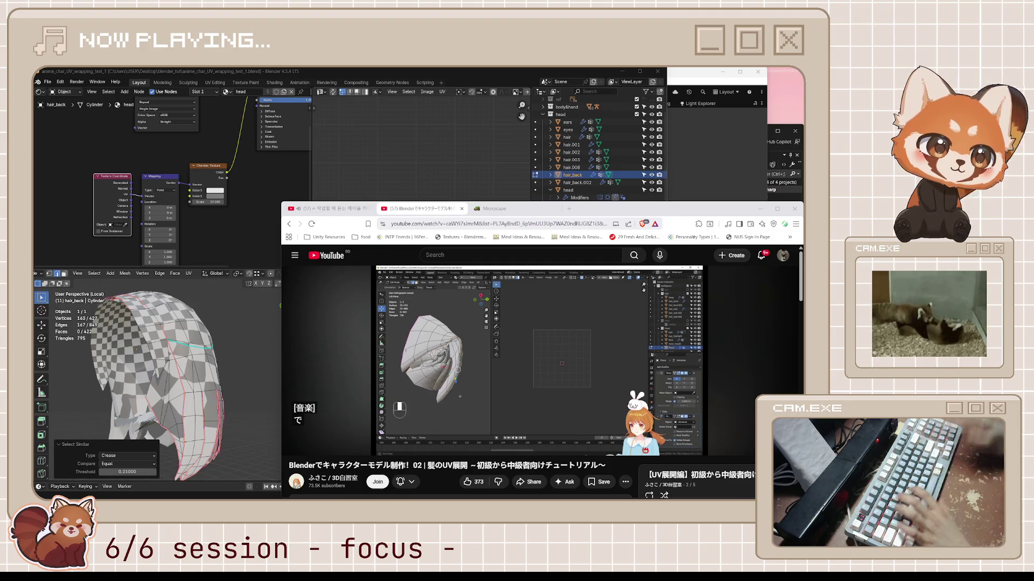
{"action": "left_click", "coordinate": [631, 338]}
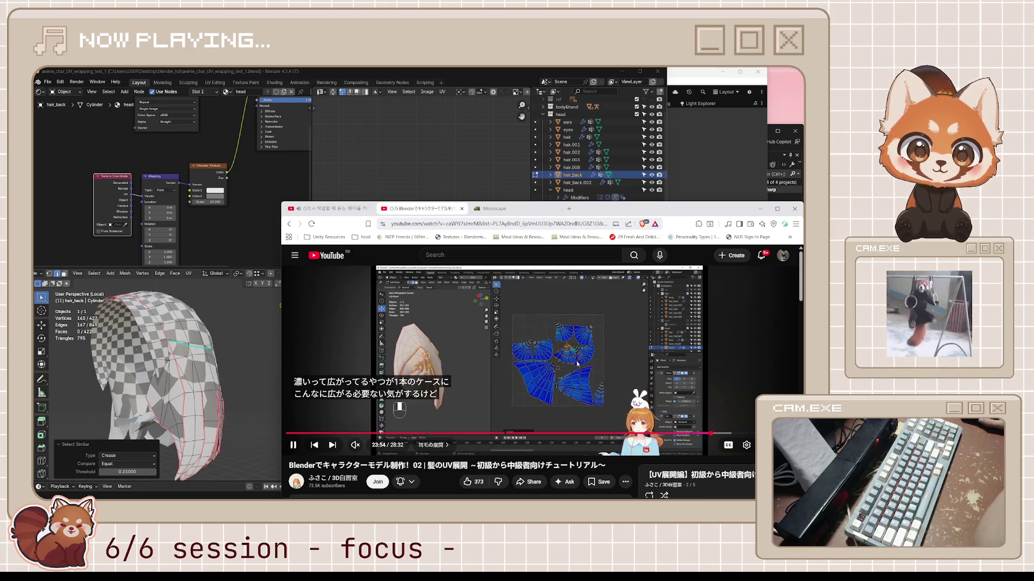
- Pause and resume the tutorial, then skip ahead thirty seconds toward the UV layout part
{"action": "key", "text": "space"}
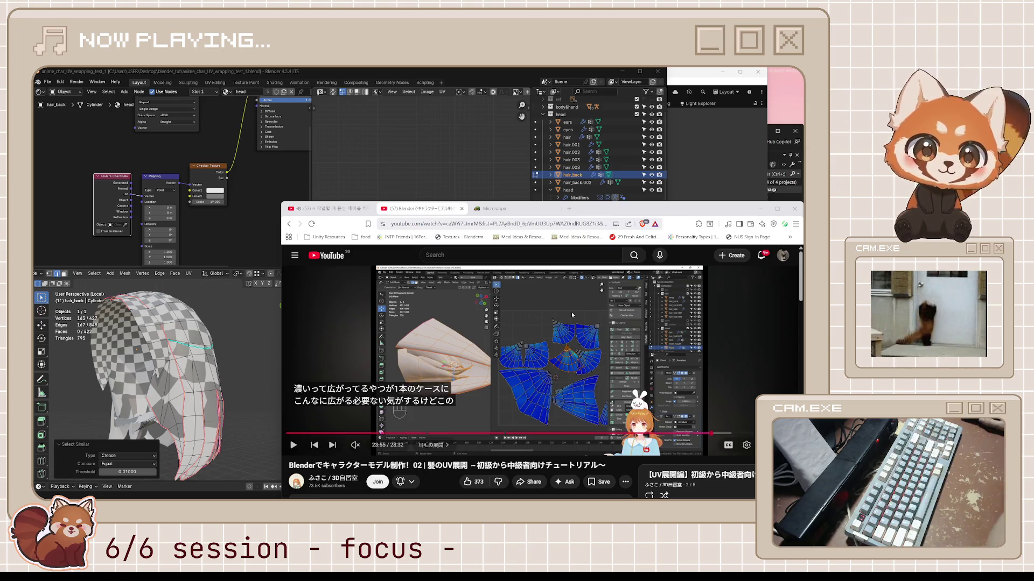
{"action": "left_click", "coordinate": [555, 339]}
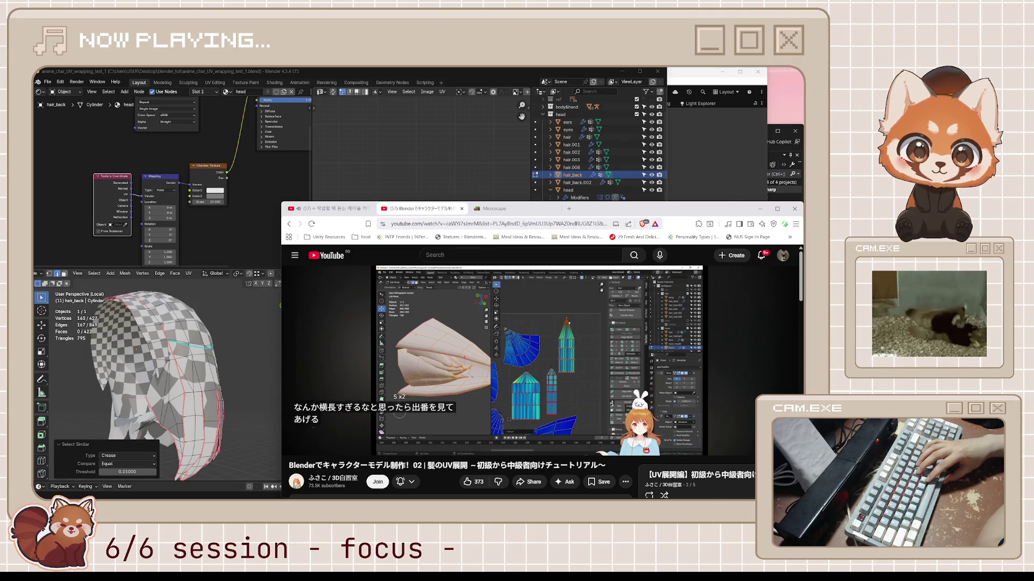
{"action": "key", "text": "l"}
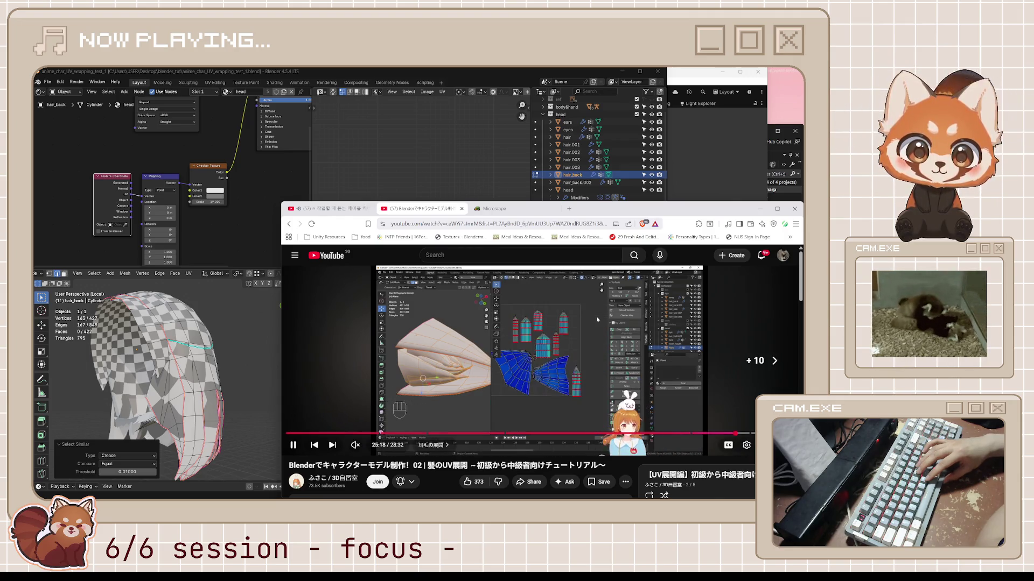
{"action": "key", "text": "l"}
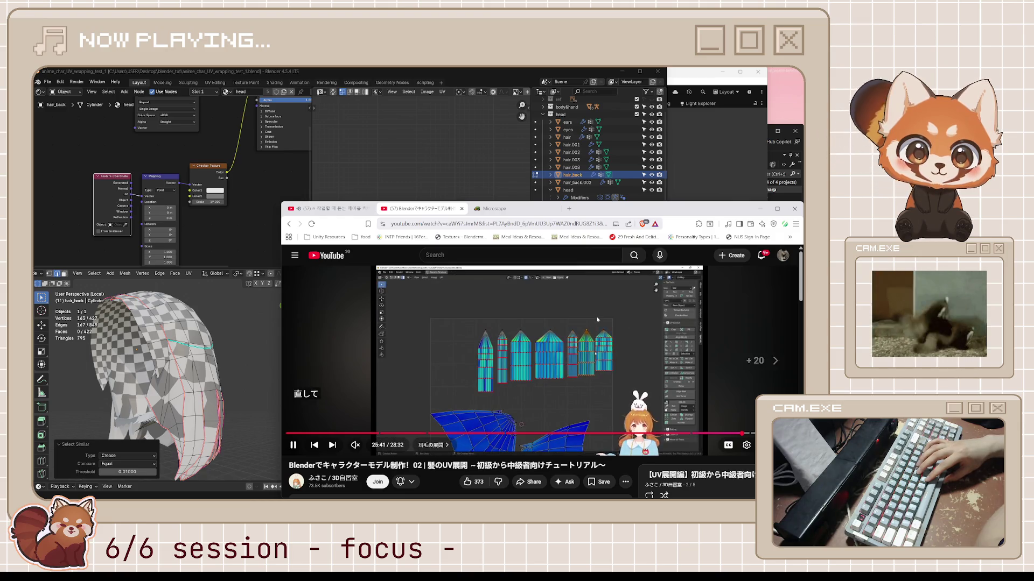
{"action": "key", "text": "l"}
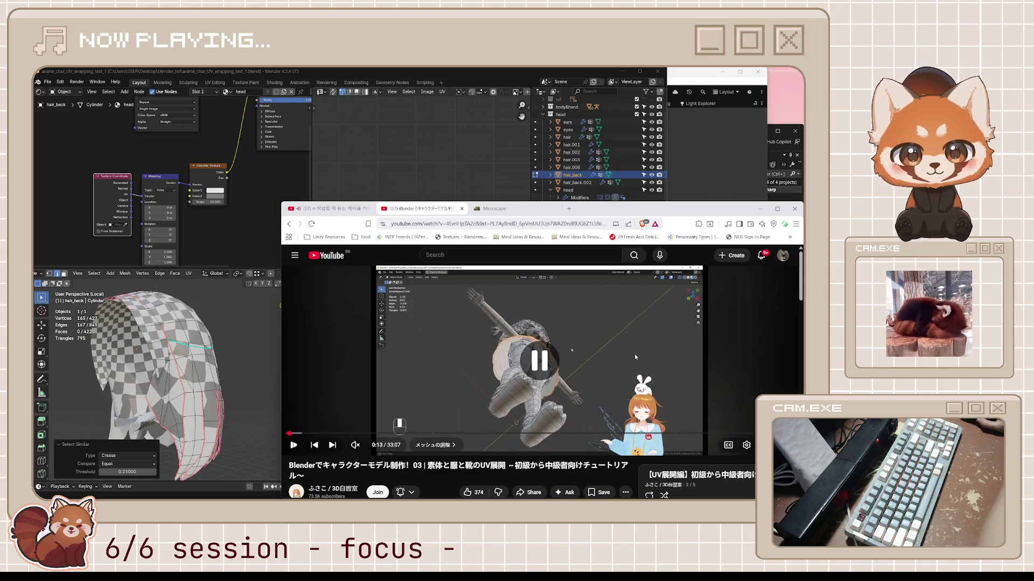
- Open the playlist's part 02 hair UV unwrapping video and restart it from the beginning
{"action": "scroll", "coordinate": [636, 356], "scroll_direction": "down", "scroll_amount": 3}
{"action": "left_click", "coordinate": [700, 354]}
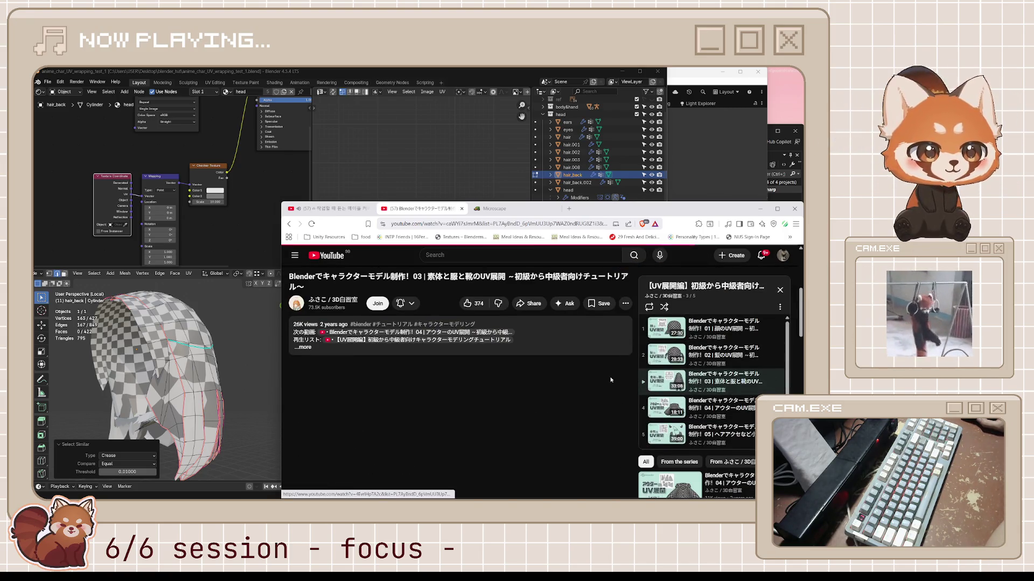
{"action": "left_click", "coordinate": [581, 355]}
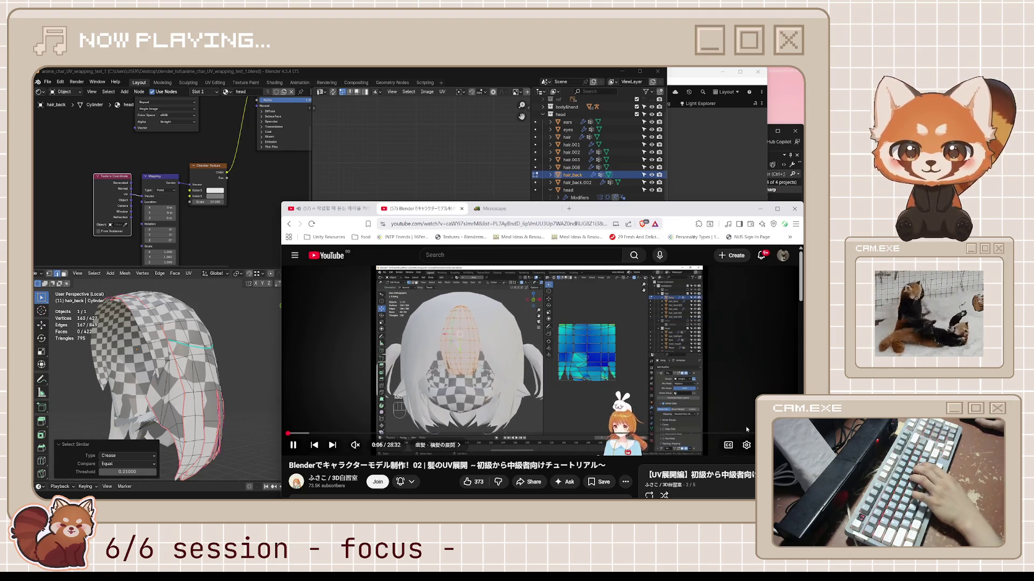
- Skip ahead through part 02 into its last few seconds
{"action": "key", "text": "9"}
{"action": "key", "text": "l"}
{"action": "key", "text": "l"}
{"action": "key", "text": "l"}
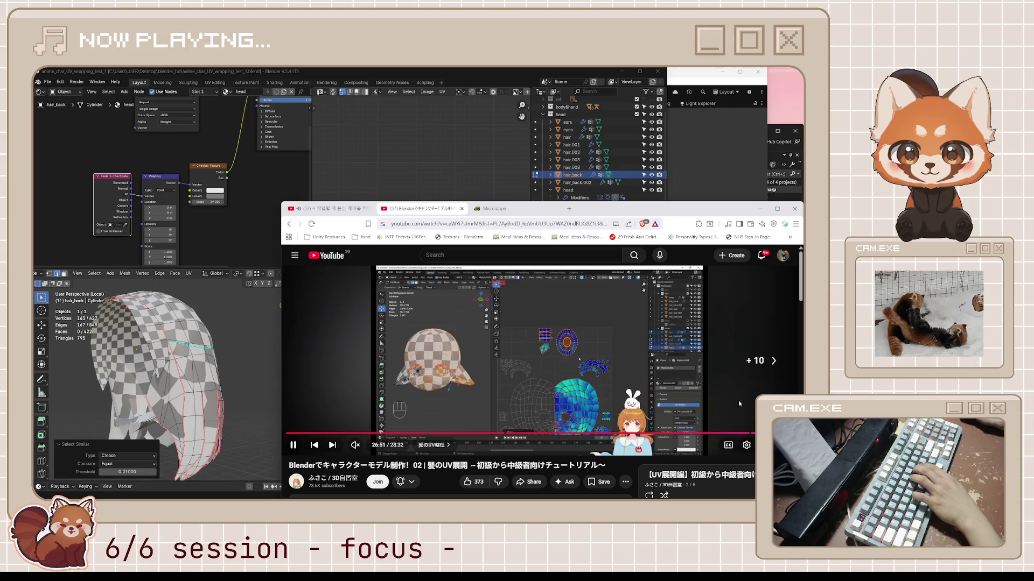
{"action": "scroll", "coordinate": [739, 404], "scroll_direction": "down", "scroll_amount": 3}
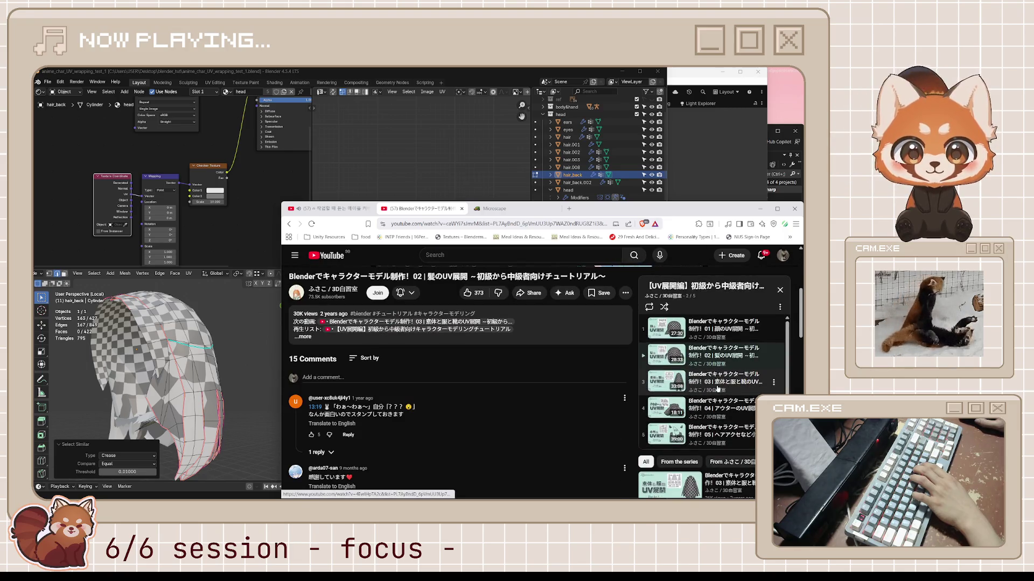
{"action": "scroll", "coordinate": [717, 389], "scroll_direction": "up", "scroll_amount": 3}
{"action": "key", "text": "l"}
{"action": "key", "text": "l"}
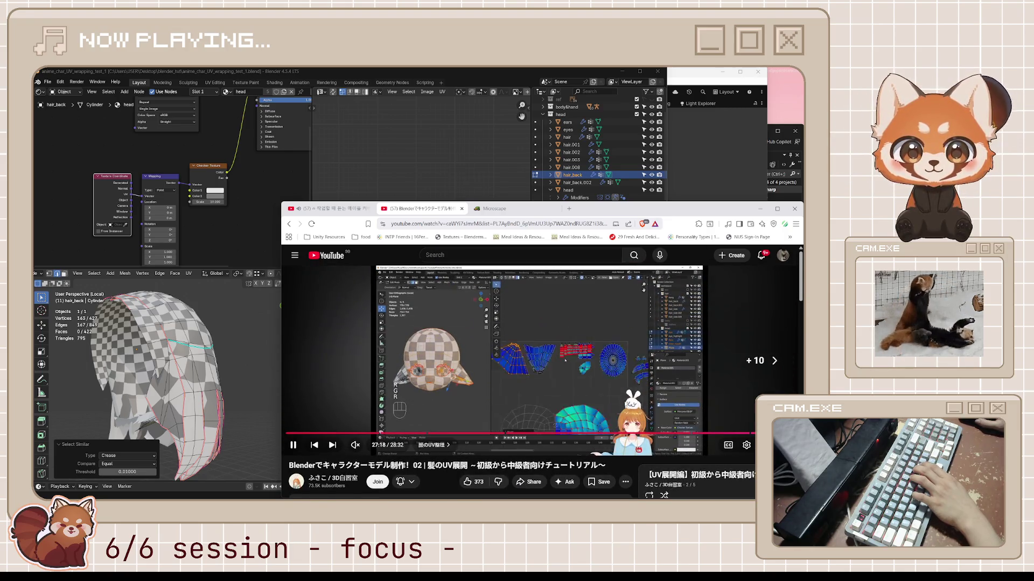
{"action": "key", "text": "l"}
{"action": "key", "text": "l"}
{"action": "key", "text": "l"}
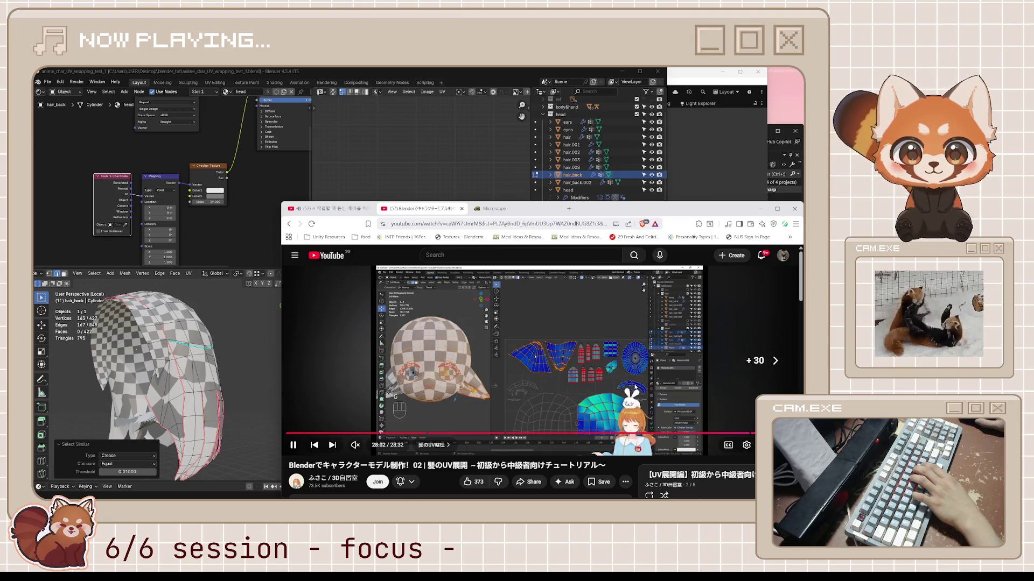
{"action": "key", "text": "l"}
{"action": "key", "text": "l"}
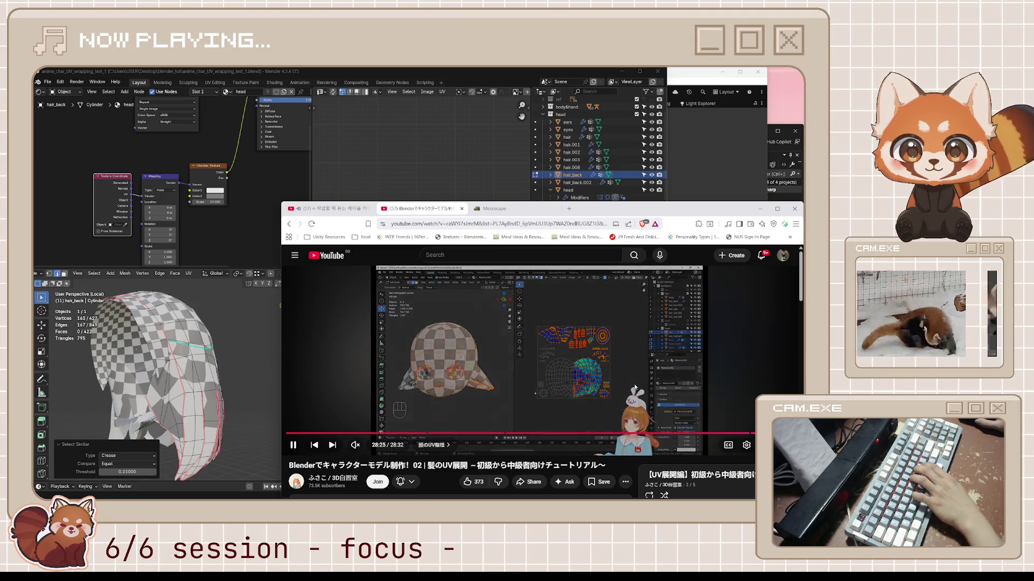
- Open the part 03 body, clothes and shoes UV video from the playlist
{"action": "key", "text": "k"}
{"action": "key", "text": "k"}
{"action": "scroll", "coordinate": [708, 458], "scroll_direction": "down", "scroll_amount": 2}
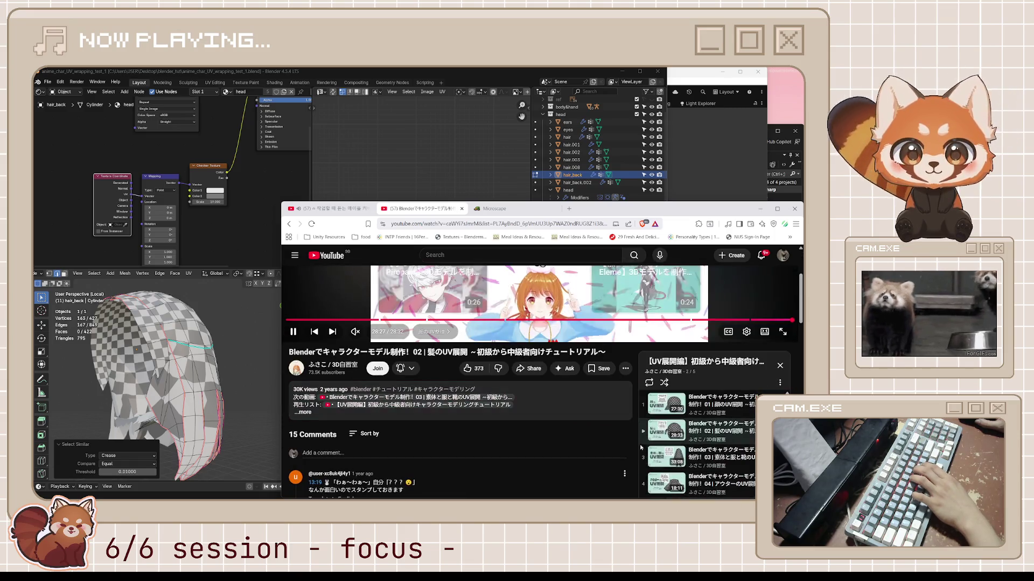
{"action": "left_click", "coordinate": [708, 458]}
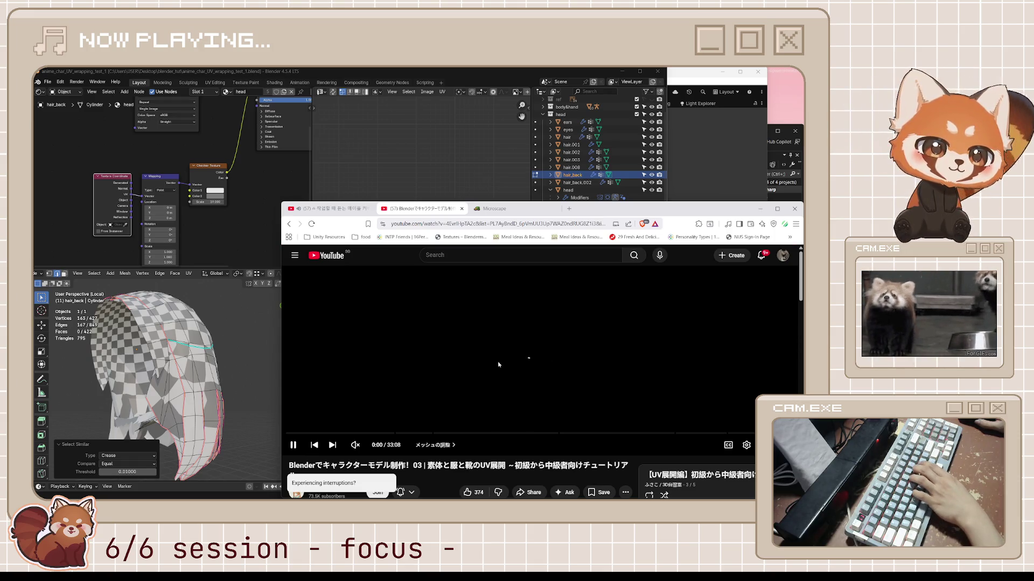
- Play the part 03 tutorial, glance at player settings, and pause at 0:49
{"action": "left_click", "coordinate": [500, 364]}
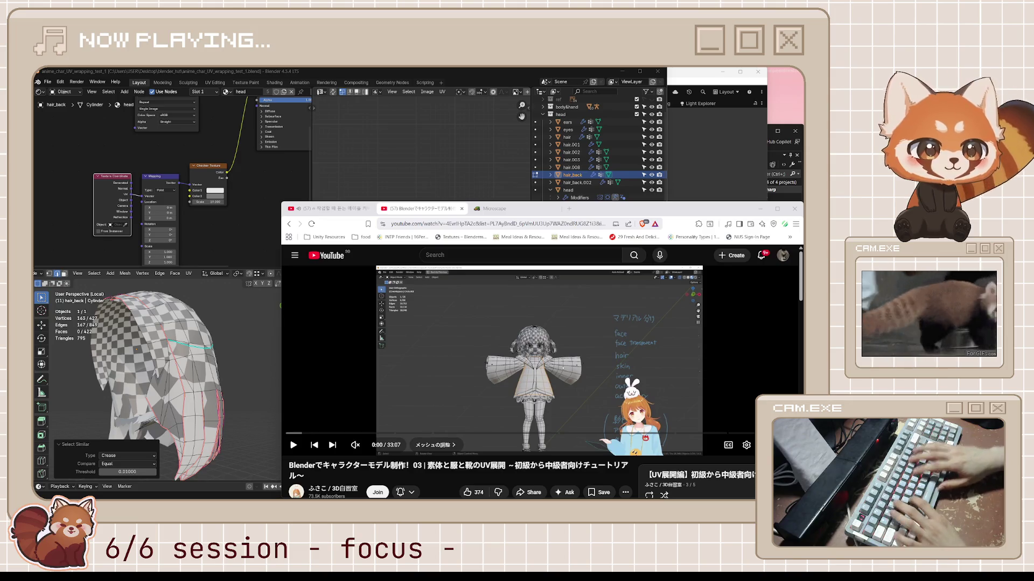
{"action": "left_click", "coordinate": [587, 359]}
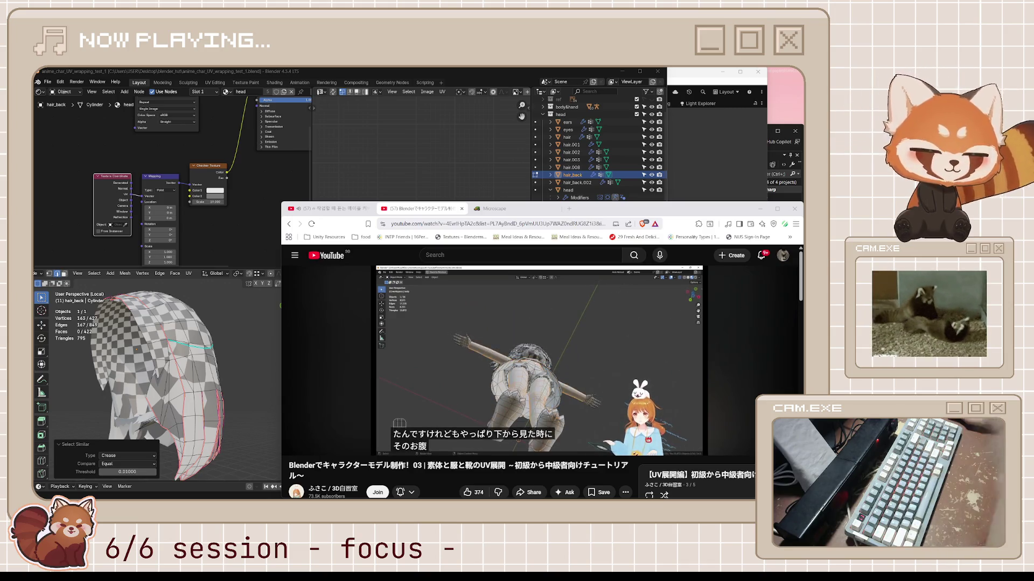
{"action": "mouse_move", "coordinate": [612, 351]}
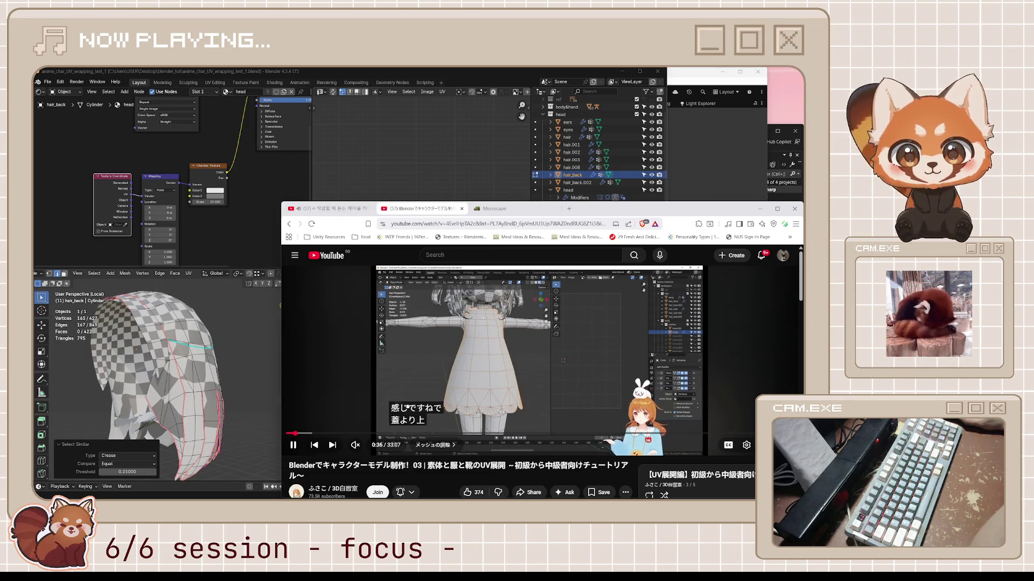
{"action": "left_click", "coordinate": [747, 444]}
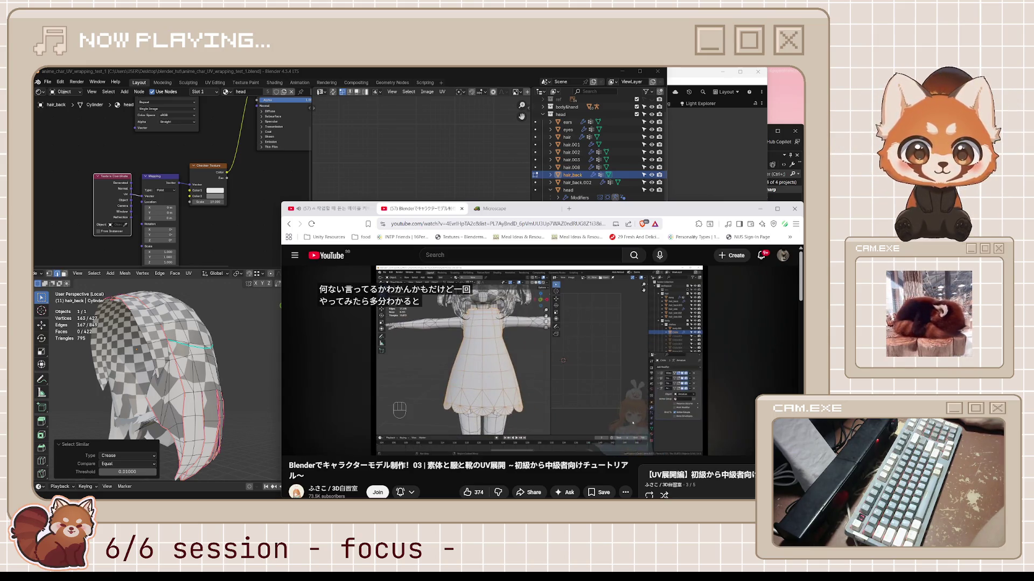
{"action": "key", "text": "Escape"}
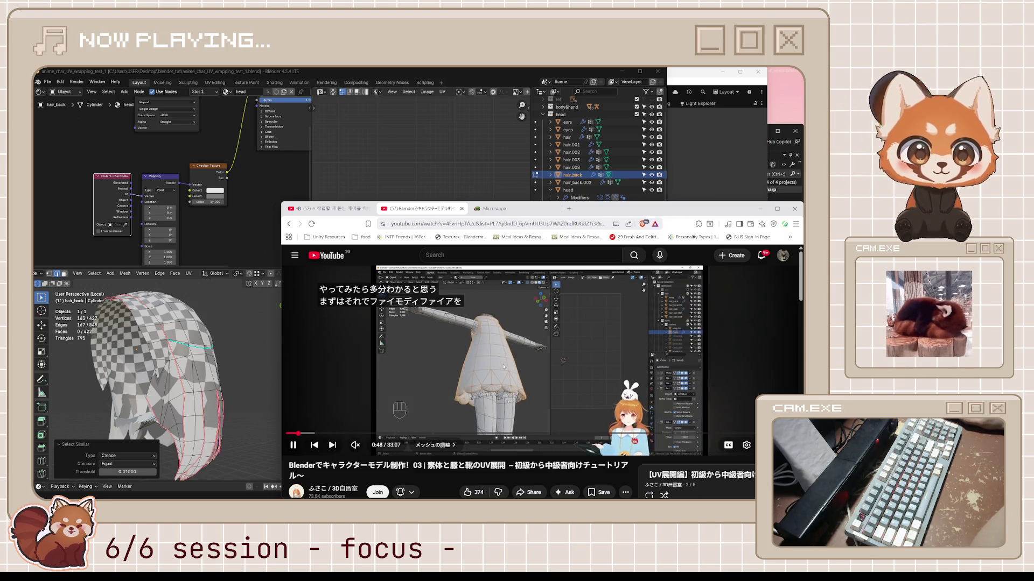
{"action": "key", "text": "space"}
- Bring up the playback speed choices, jump back to 0:19 and resume playing
{"action": "left_click", "coordinate": [748, 446]}
{"action": "left_click", "coordinate": [735, 413]}
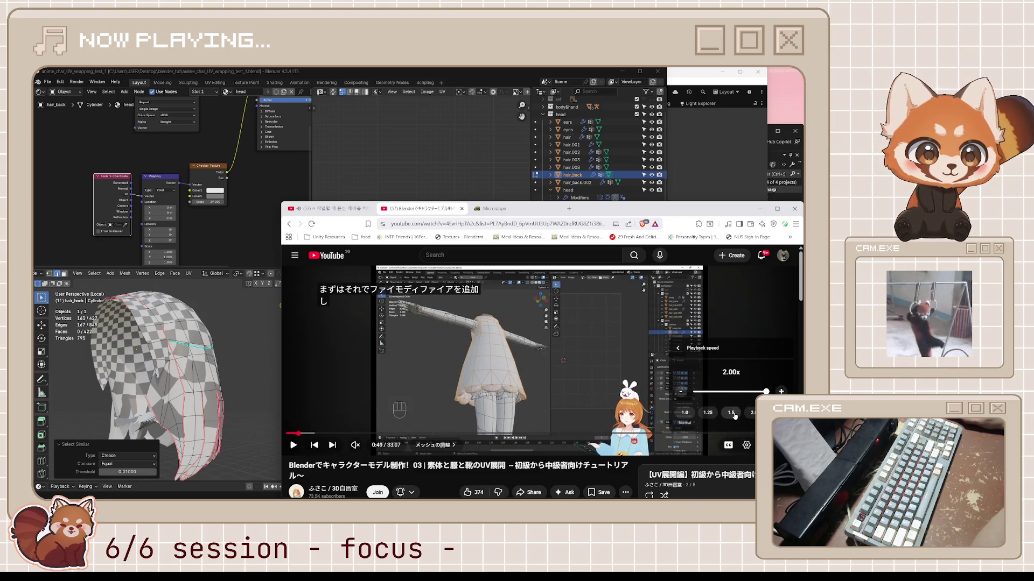
{"action": "left_click", "coordinate": [290, 433]}
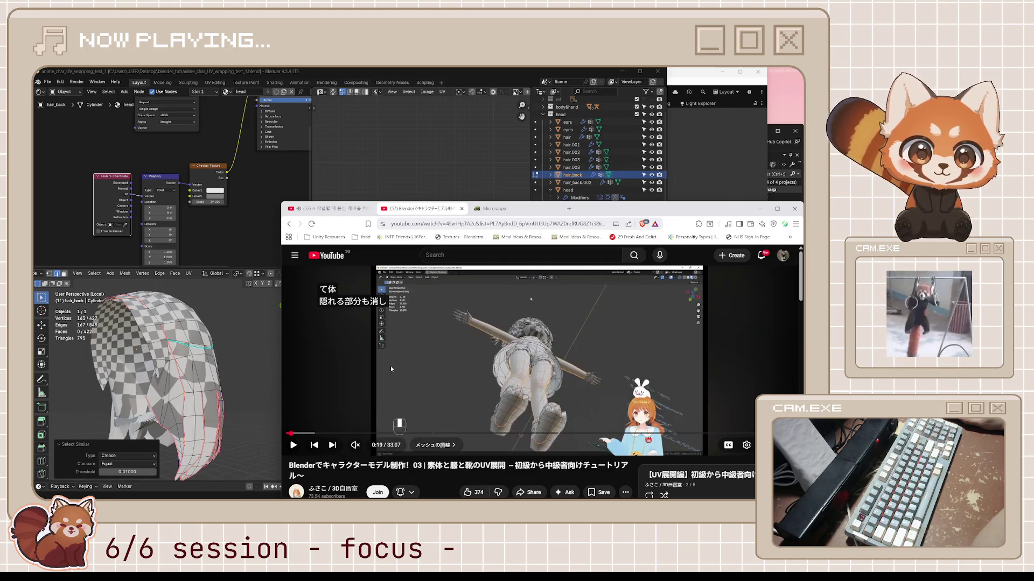
{"action": "key", "text": "space"}
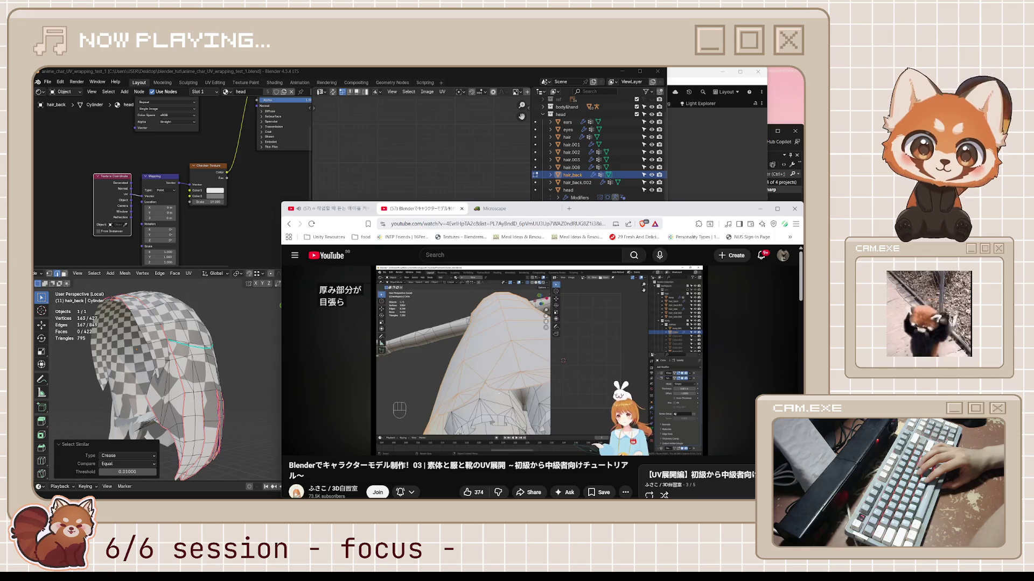
- Skip ahead ten seconds, pausing at 1:32 and 1:37 before playing on
{"action": "key", "text": "l"}
{"action": "key", "text": "k"}
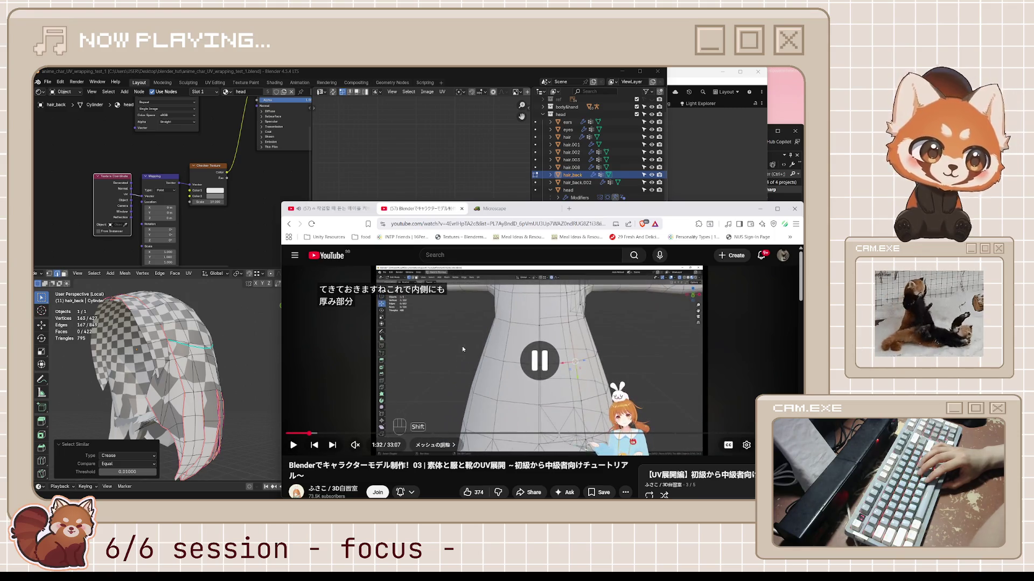
{"action": "key", "text": "k"}
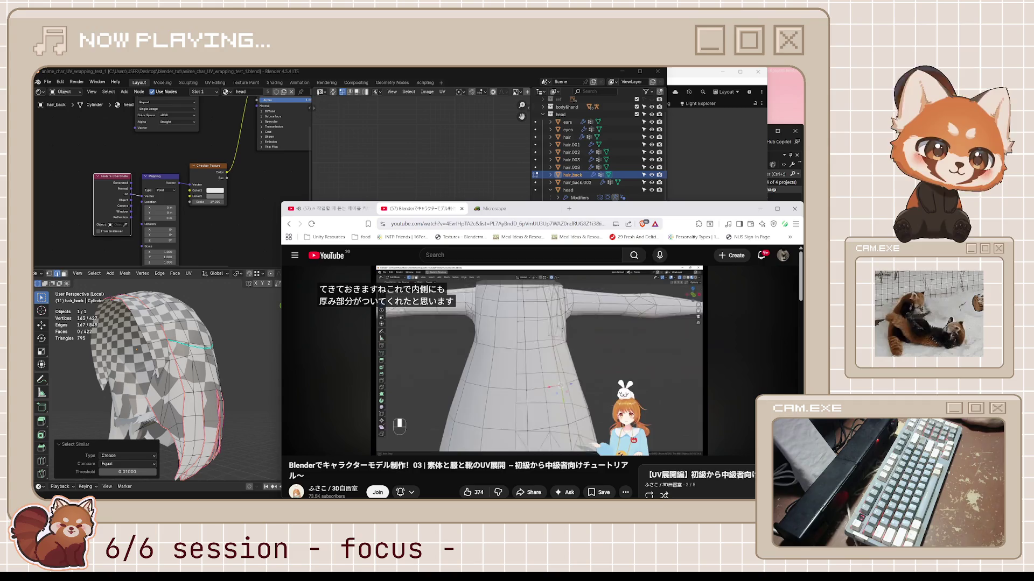
{"action": "key", "text": "k"}
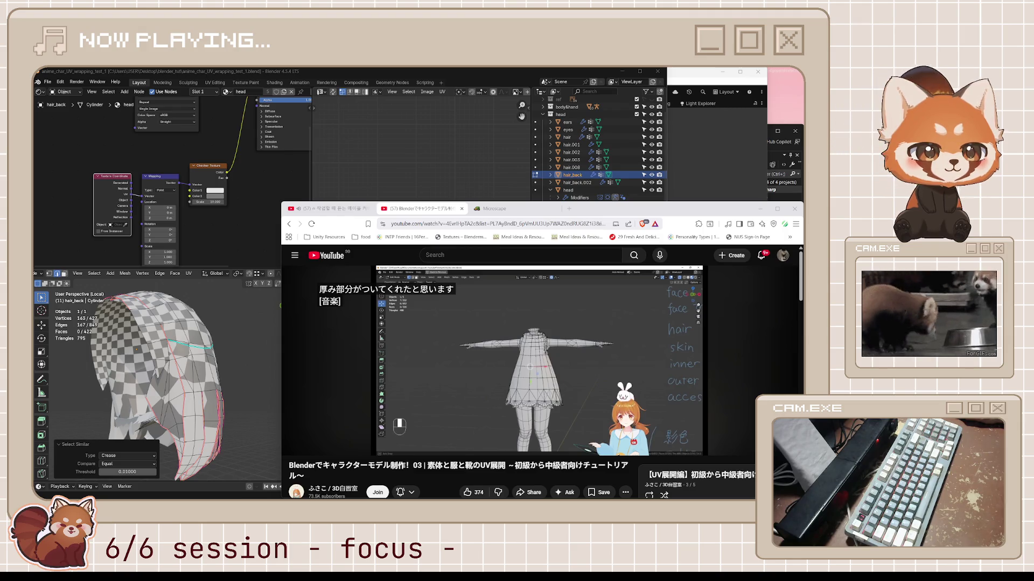
{"action": "key", "text": "space"}
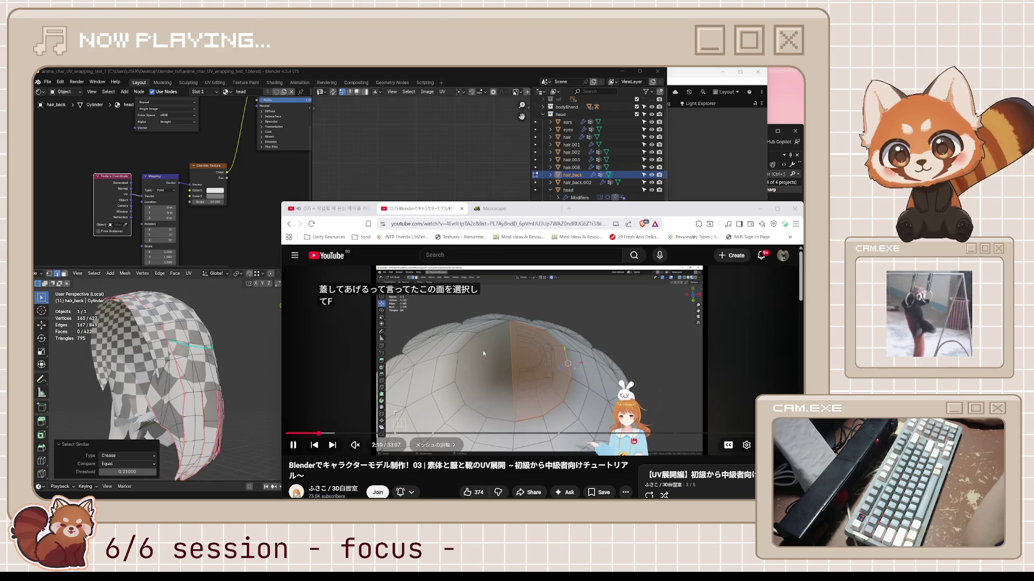
- Pause the tutorial and show the Microscape game's Activity & Loot panel
{"action": "key", "text": "space"}
{"action": "left_click", "coordinate": [511, 209]}
{"action": "left_click", "coordinate": [323, 272]}
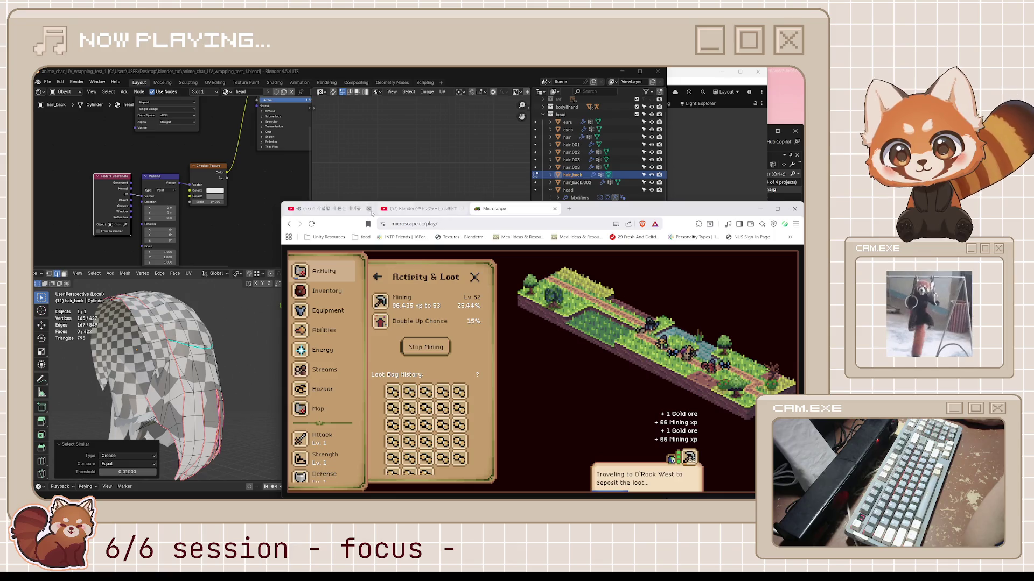
- Merge the node editor area into the 3D viewport, leave local view and return to Object Mode
{"action": "left_click", "coordinate": [409, 209]}
{"action": "left_click", "coordinate": [277, 299]}
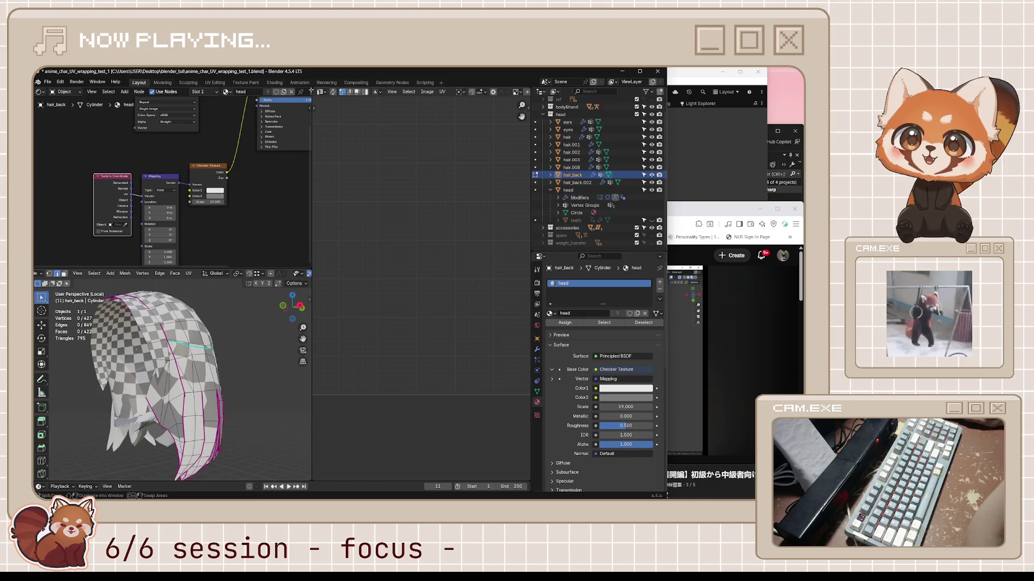
{"action": "mouse_move", "coordinate": [308, 91]}
{"action": "left_mouse_down"}
{"action": "mouse_move", "coordinate": [311, 279]}
{"action": "mouse_move", "coordinate": [393, 276]}
{"action": "left_mouse_up"}
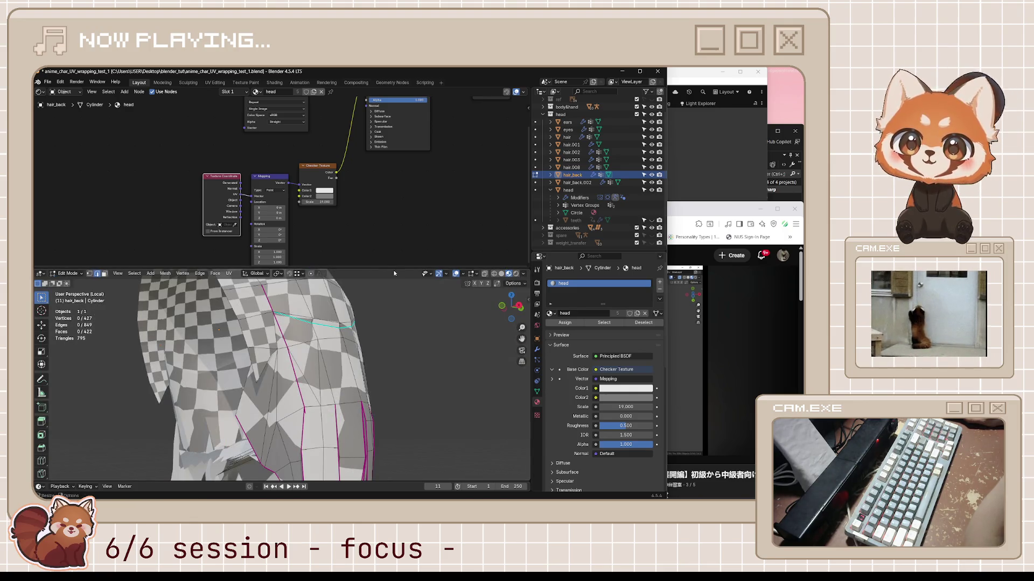
{"action": "left_click_drag", "start_coordinate": [530, 268], "coordinate": [485, 178]}
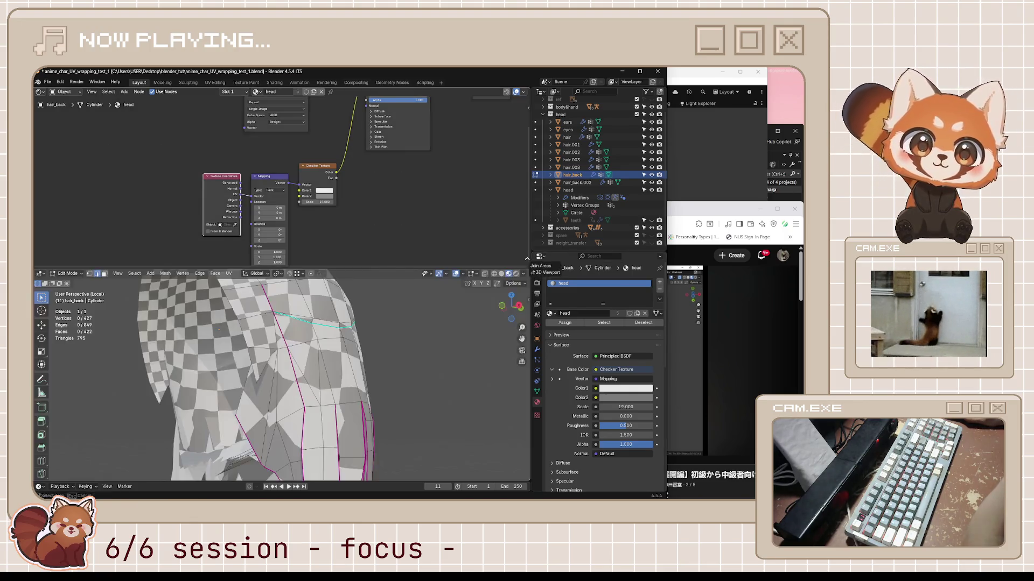
{"action": "mouse_move", "coordinate": [334, 247]}
{"action": "middle_mouse_down"}
{"action": "mouse_move", "coordinate": [382, 256]}
{"action": "mouse_move", "coordinate": [307, 339]}
{"action": "mouse_move", "coordinate": [374, 340]}
{"action": "middle_mouse_up"}
{"action": "key", "text": "KP_Divide"}
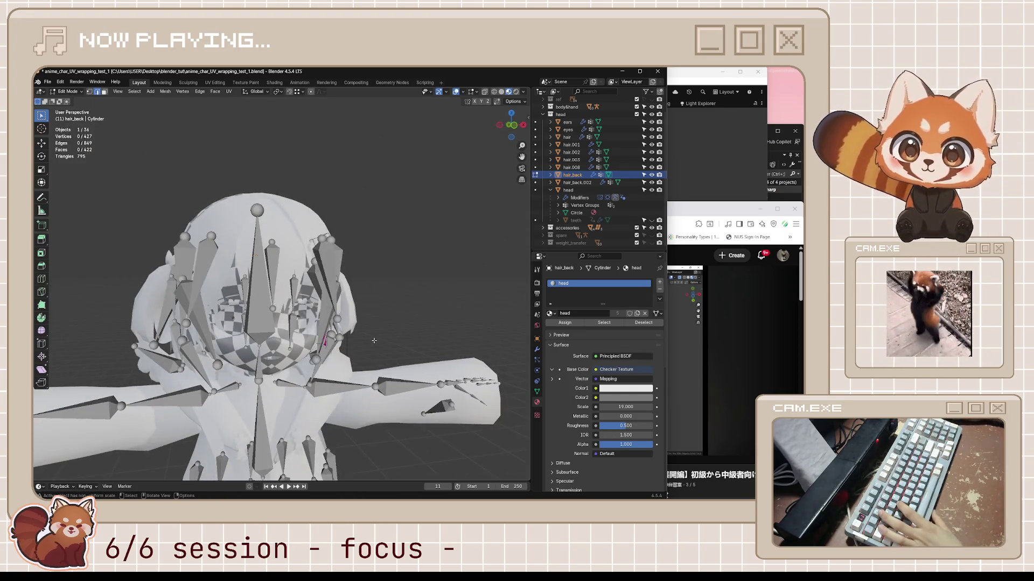
{"action": "middle_click_drag", "start_coordinate": [438, 279], "coordinate": [453, 281]}
{"action": "key", "text": "Tab"}
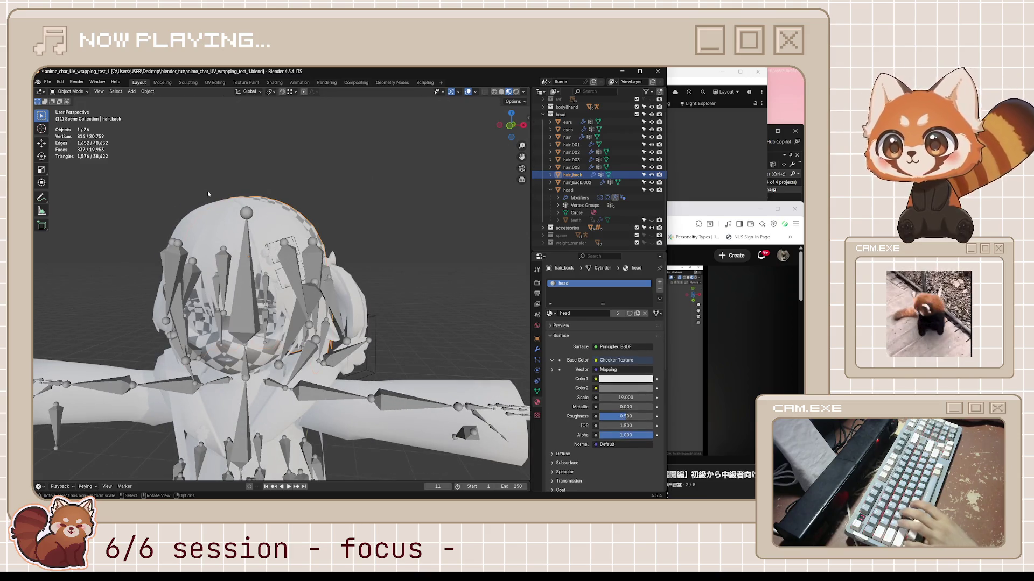
- Save anime_char_UV_wrapping_test_1.blend and open anime_char.blend from the recent files
{"action": "key", "text": "ctrl+s"}
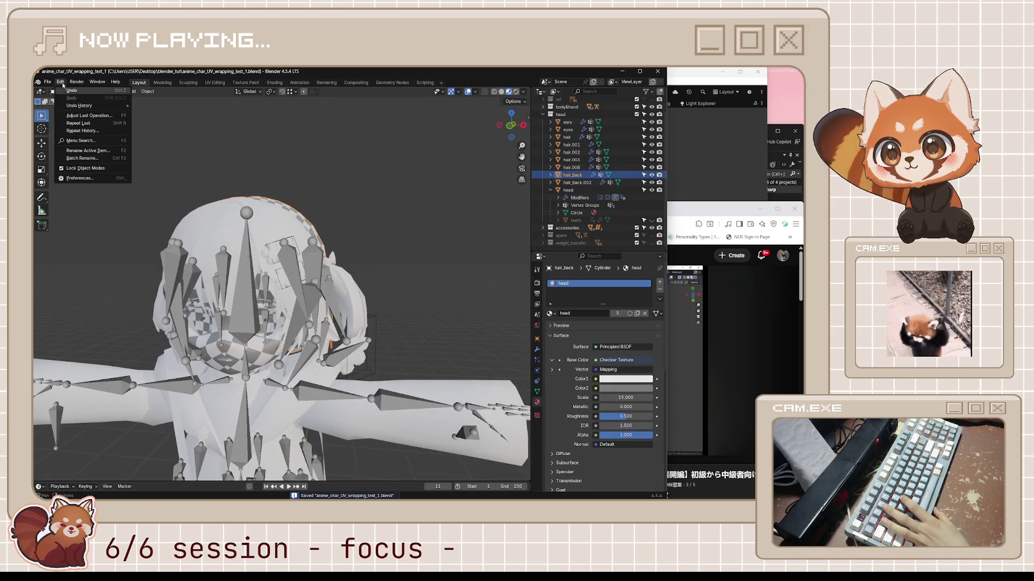
{"action": "left_click", "coordinate": [48, 82]}
{"action": "mouse_move", "coordinate": [81, 107]}
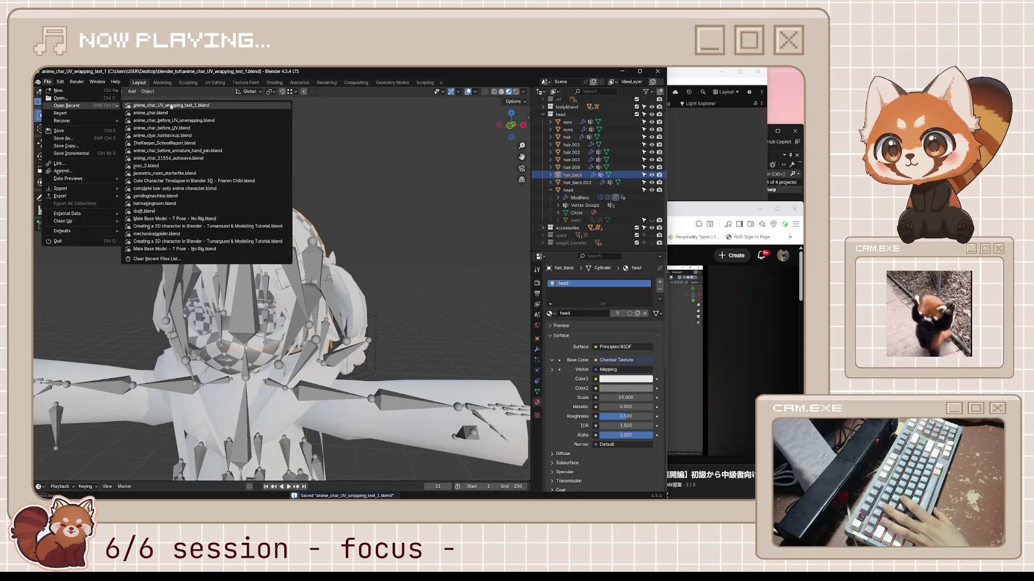
{"action": "left_click", "coordinate": [151, 114]}
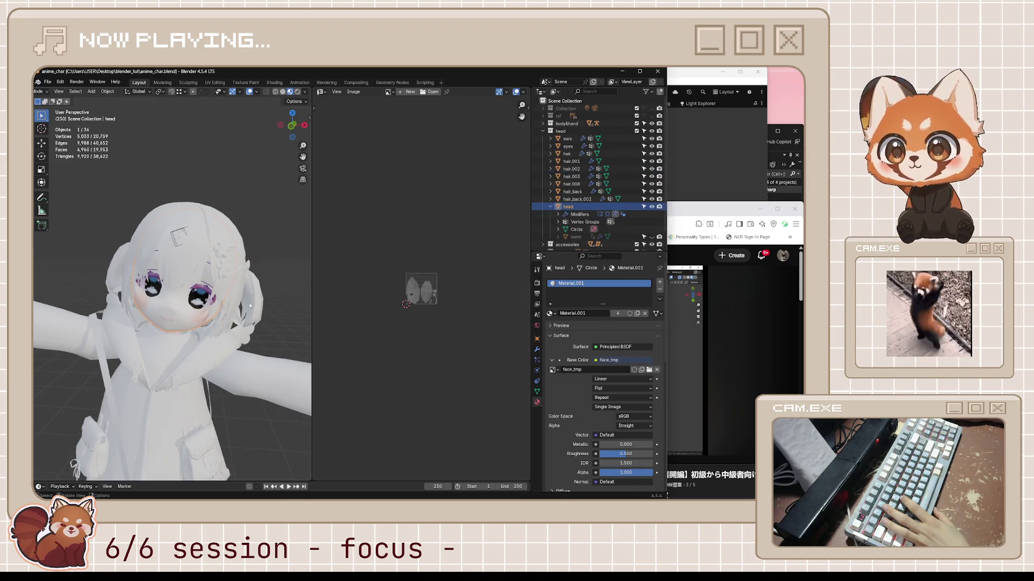
- Merge the image editor into the 3D viewport, save, and switch to orthographic Solid shading
{"action": "middle_click_drag", "start_coordinate": [250, 306], "coordinate": [474, 227]}
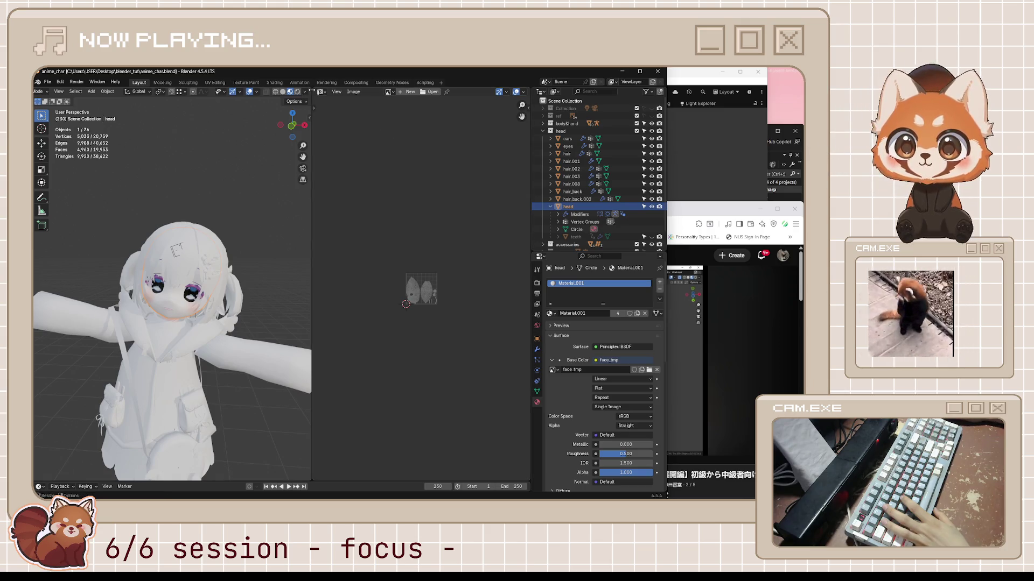
{"action": "left_click_drag", "start_coordinate": [307, 88], "coordinate": [393, 177]}
{"action": "key", "text": "ctrl+s"}
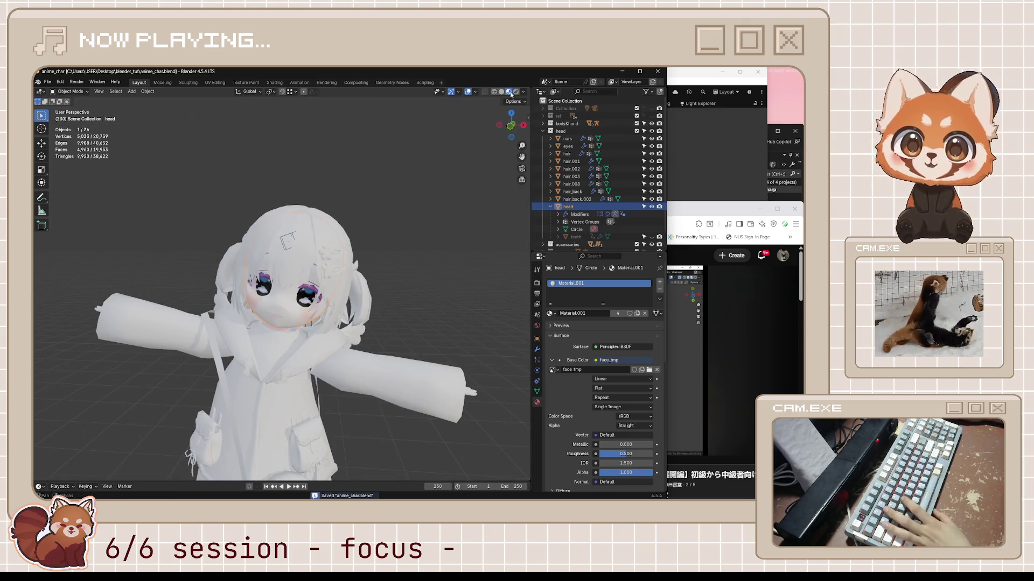
{"action": "left_click", "coordinate": [502, 92]}
{"action": "scroll", "coordinate": [358, 364], "scroll_direction": "down", "scroll_amount": 3}
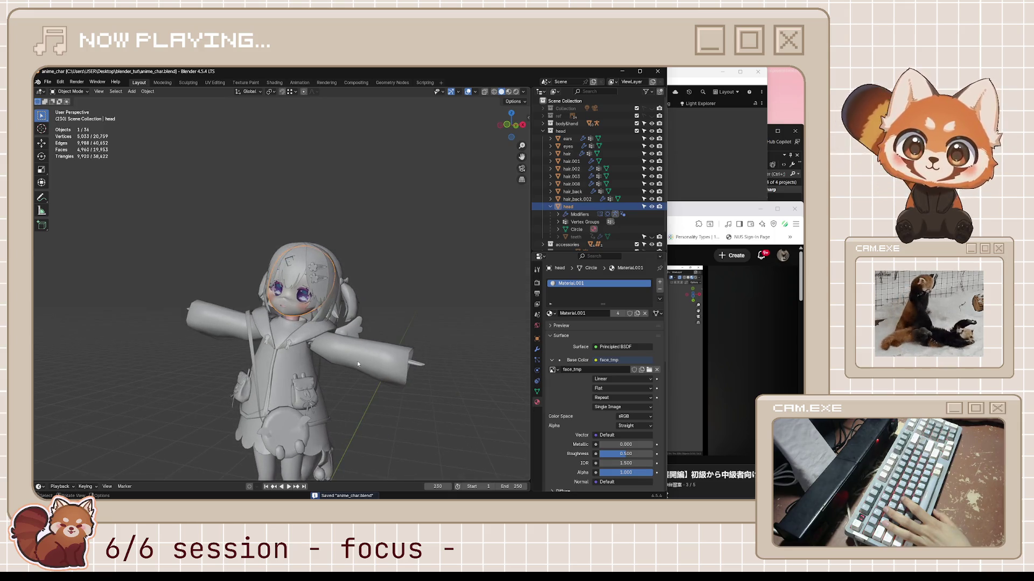
{"action": "left_click", "coordinate": [474, 92]}
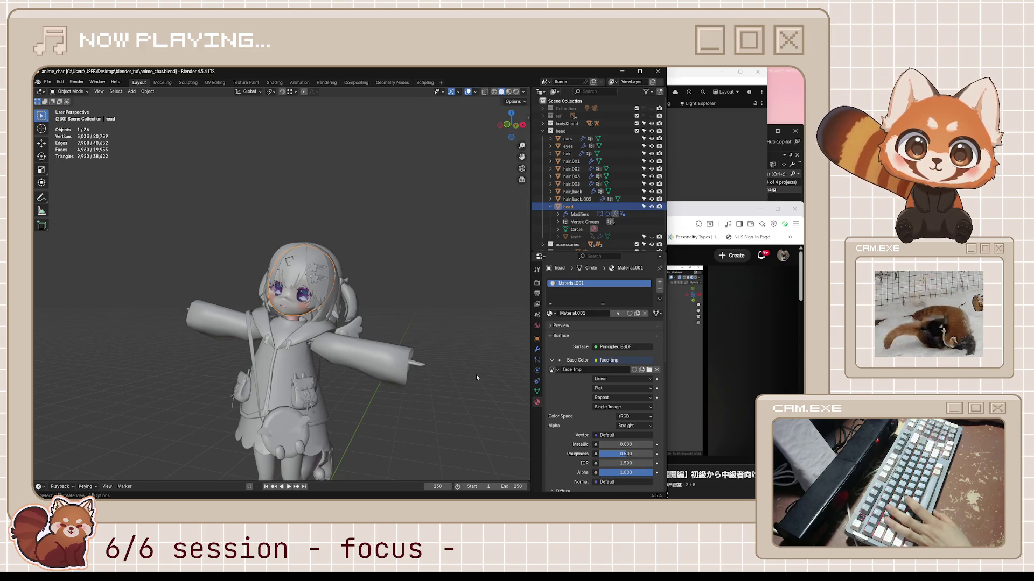
{"action": "left_click", "coordinate": [401, 283]}
{"action": "key", "text": "KP_5"}
- Enable Bones in the Viewport Overlays so the armature shows through the character
{"action": "mouse_move", "coordinate": [401, 283]}
{"action": "middle_mouse_down"}
{"action": "mouse_move", "coordinate": [362, 322]}
{"action": "mouse_move", "coordinate": [425, 339]}
{"action": "mouse_move", "coordinate": [340, 373]}
{"action": "mouse_move", "coordinate": [357, 322]}
{"action": "mouse_move", "coordinate": [309, 237]}
{"action": "middle_mouse_up"}
{"action": "scroll", "coordinate": [308, 237], "scroll_direction": "up", "scroll_amount": 4}
{"action": "scroll", "coordinate": [309, 238], "scroll_direction": "down", "scroll_amount": 3}
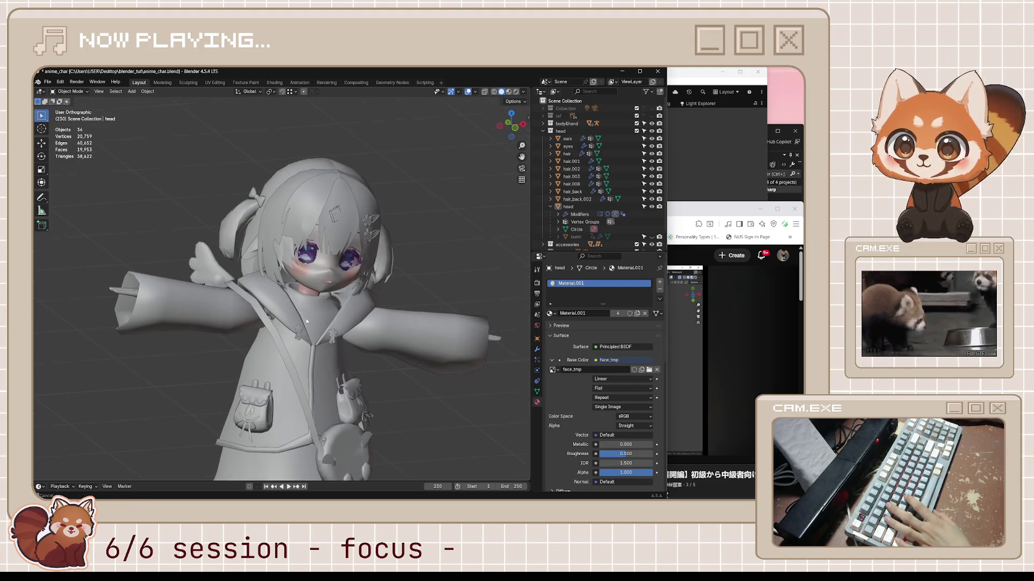
{"action": "left_click", "coordinate": [347, 215]}
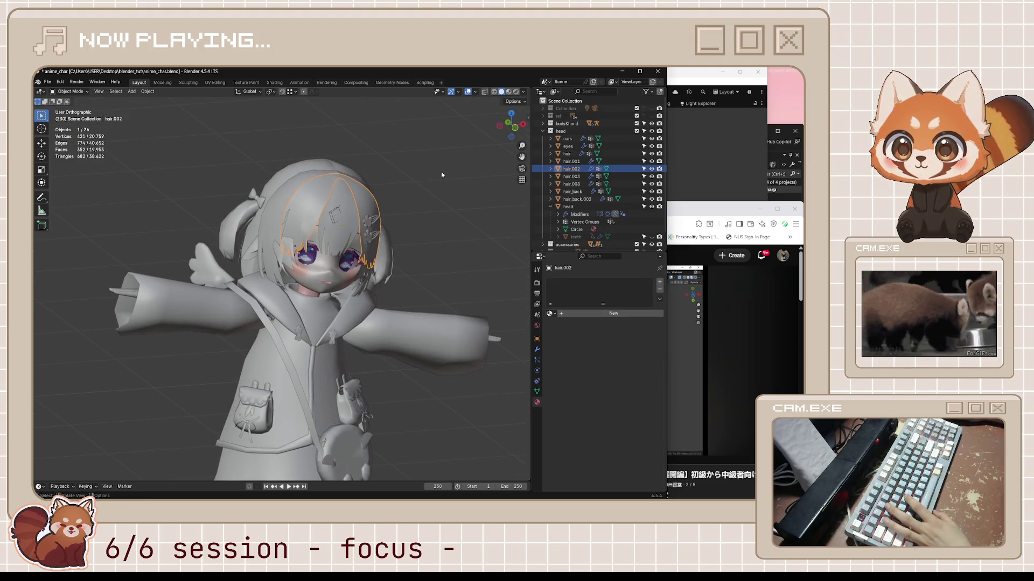
{"action": "left_click", "coordinate": [475, 92]}
{"action": "left_click", "coordinate": [479, 173]}
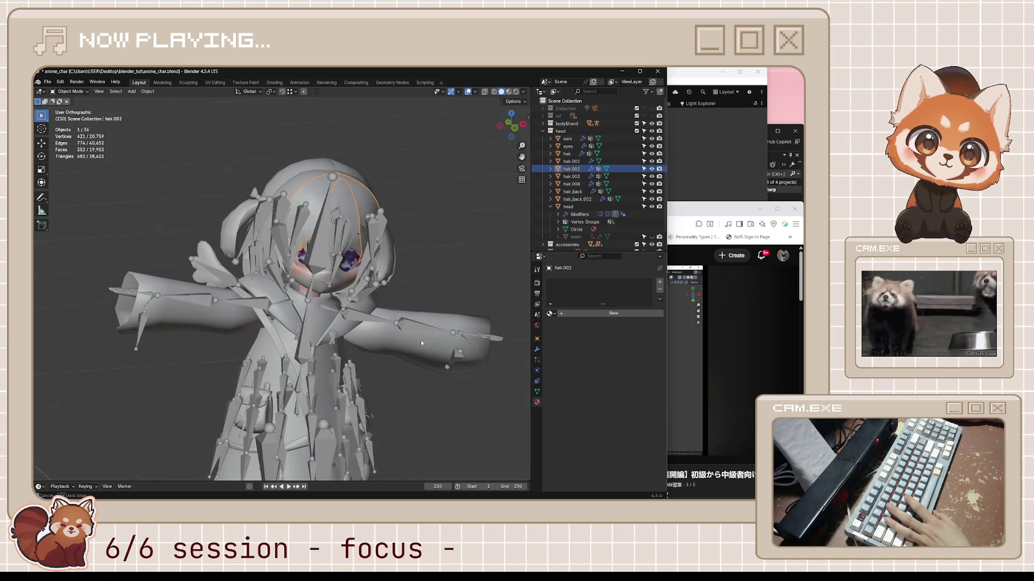
- Select hair_back.002, snap to front orthographic view, and toggle the overlays off and on
{"action": "mouse_move", "coordinate": [421, 341]}
{"action": "middle_mouse_down"}
{"action": "mouse_move", "coordinate": [377, 329]}
{"action": "mouse_move", "coordinate": [409, 326]}
{"action": "middle_mouse_up"}
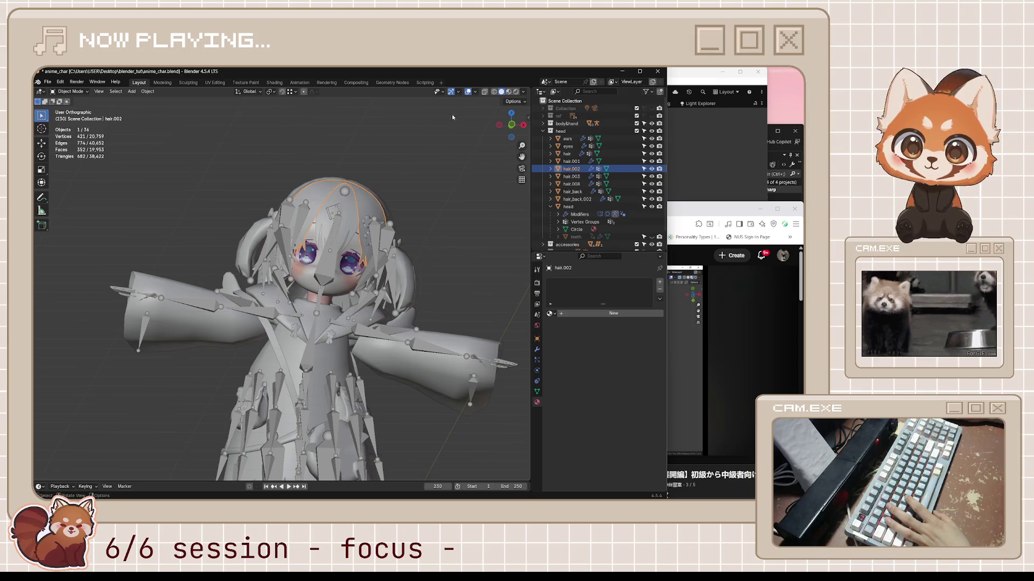
{"action": "mouse_move", "coordinate": [505, 180]}
{"action": "middle_mouse_down"}
{"action": "mouse_move", "coordinate": [446, 268]}
{"action": "mouse_move", "coordinate": [414, 252]}
{"action": "mouse_move", "coordinate": [358, 253]}
{"action": "mouse_move", "coordinate": [371, 259]}
{"action": "middle_mouse_up"}
{"action": "left_click", "coordinate": [446, 268]}
{"action": "key", "text": "KP_1"}
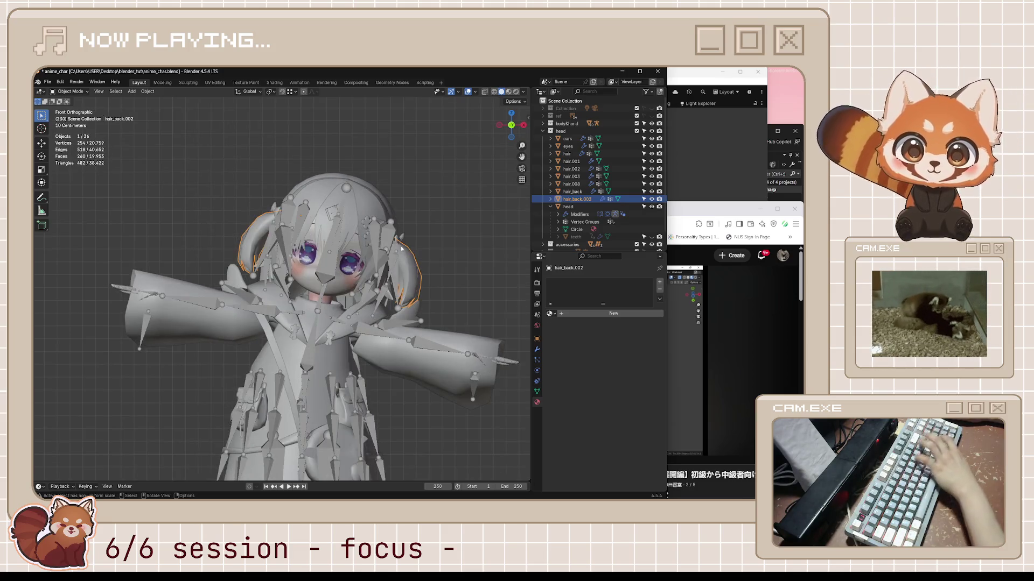
{"action": "left_click", "coordinate": [468, 93]}
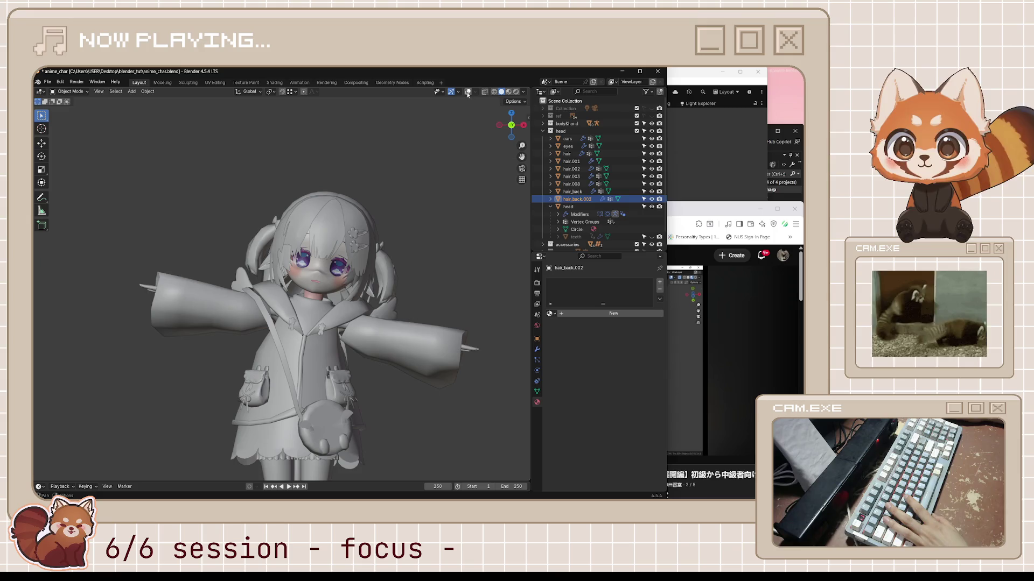
{"action": "scroll", "coordinate": [370, 294], "scroll_direction": "down", "scroll_amount": 4}
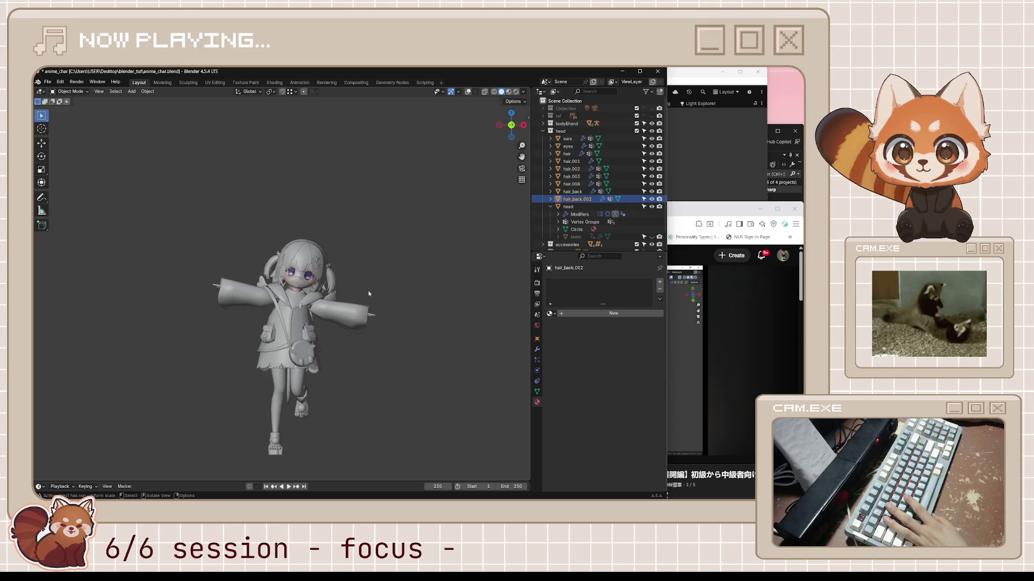
{"action": "scroll", "coordinate": [369, 294], "scroll_direction": "up", "scroll_amount": 3}
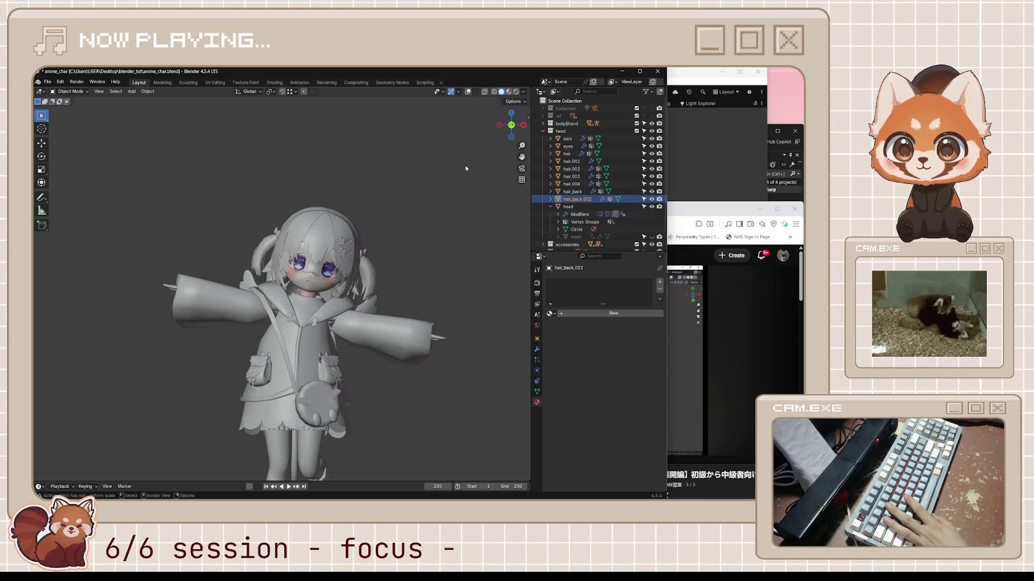
{"action": "left_click", "coordinate": [468, 92]}
- Enter Pose Mode on the armature and tilt the chest and spine bones (spine about 4°)
{"action": "left_click", "coordinate": [302, 339]}
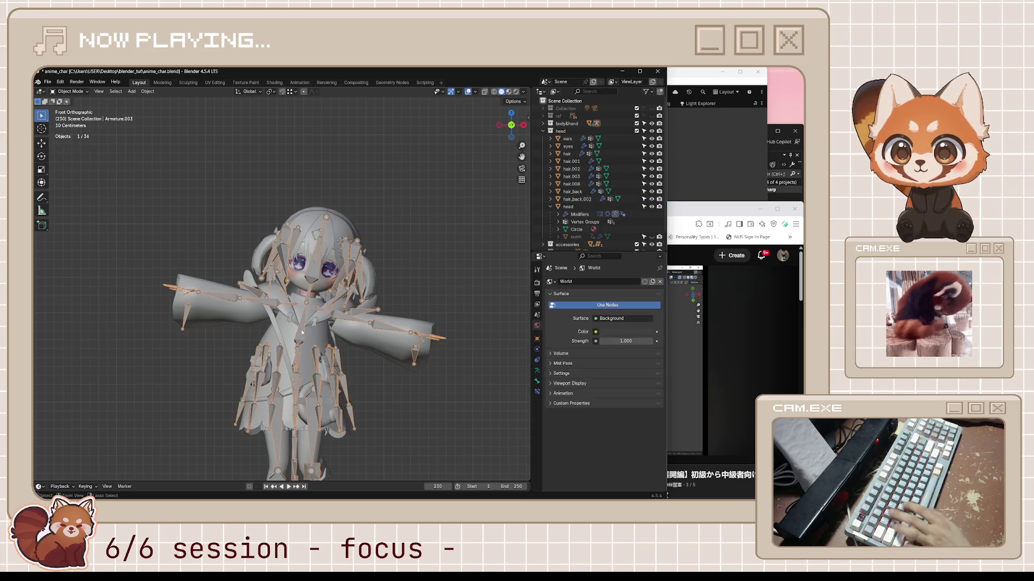
{"action": "key", "text": "ctrl+Tab"}
{"action": "key", "text": "r"}
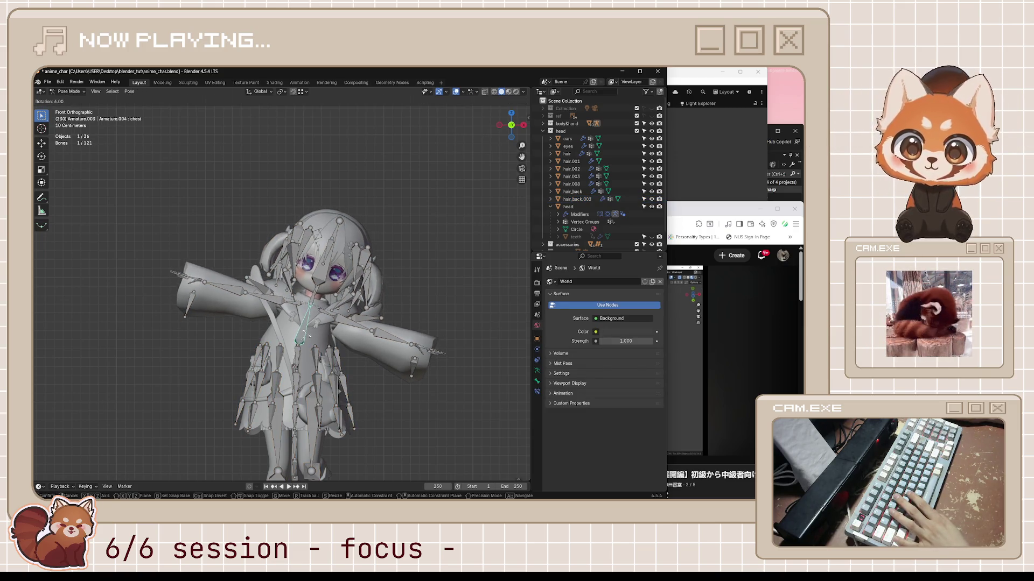
{"action": "left_click", "coordinate": [304, 337]}
{"action": "mouse_move", "coordinate": [304, 337]}
{"action": "middle_mouse_down"}
{"action": "mouse_move", "coordinate": [294, 366]}
{"action": "mouse_move", "coordinate": [301, 380]}
{"action": "middle_mouse_up"}
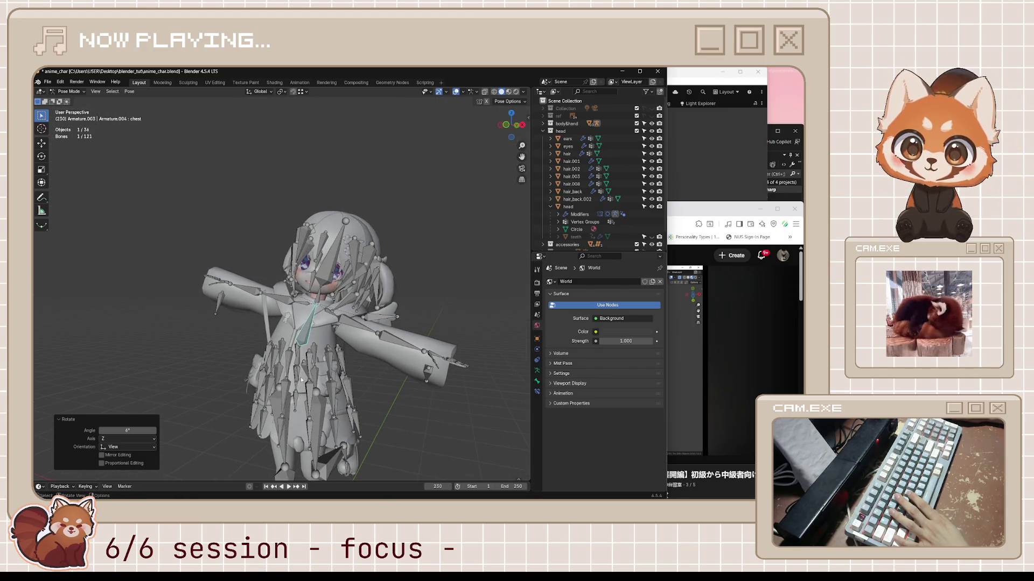
{"action": "left_click", "coordinate": [298, 364]}
{"action": "key", "text": "r"}
{"action": "left_click", "coordinate": [298, 382]}
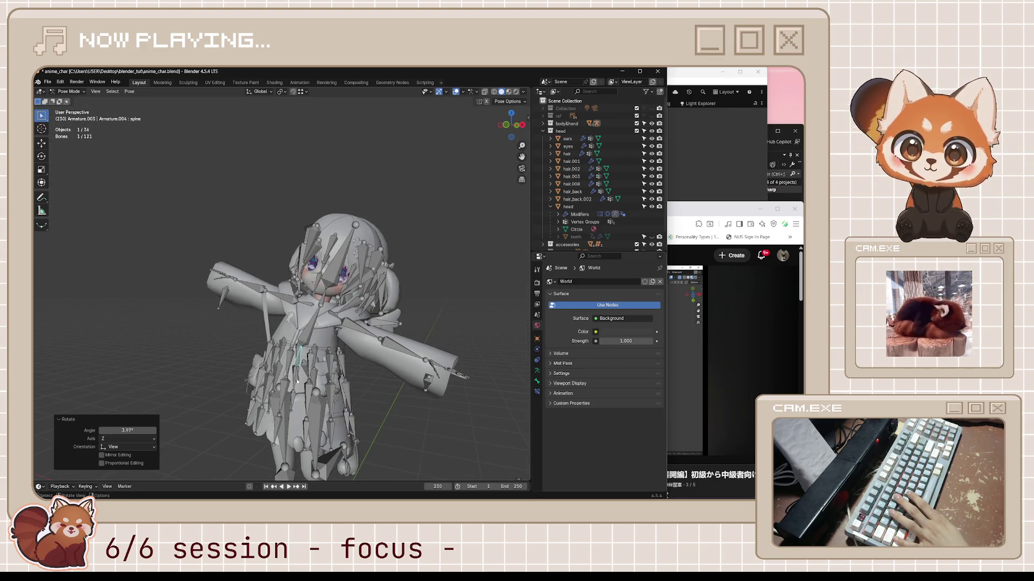
{"action": "middle_click_drag", "start_coordinate": [339, 373], "coordinate": [358, 371]}
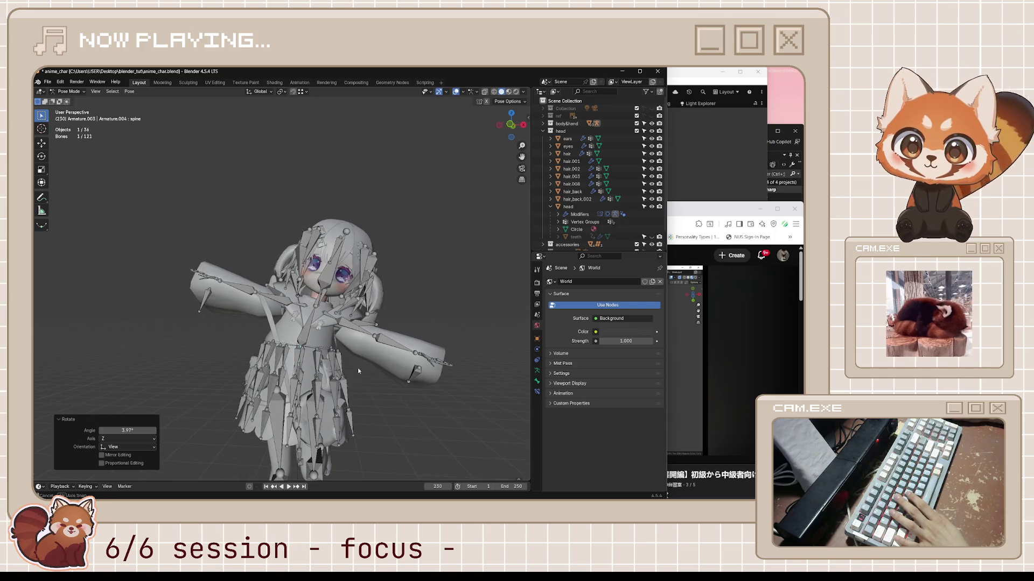
- Select the hem bone collection and swing the skirt hem bones -1.35°, then around local X
{"action": "left_click", "coordinate": [523, 327]}
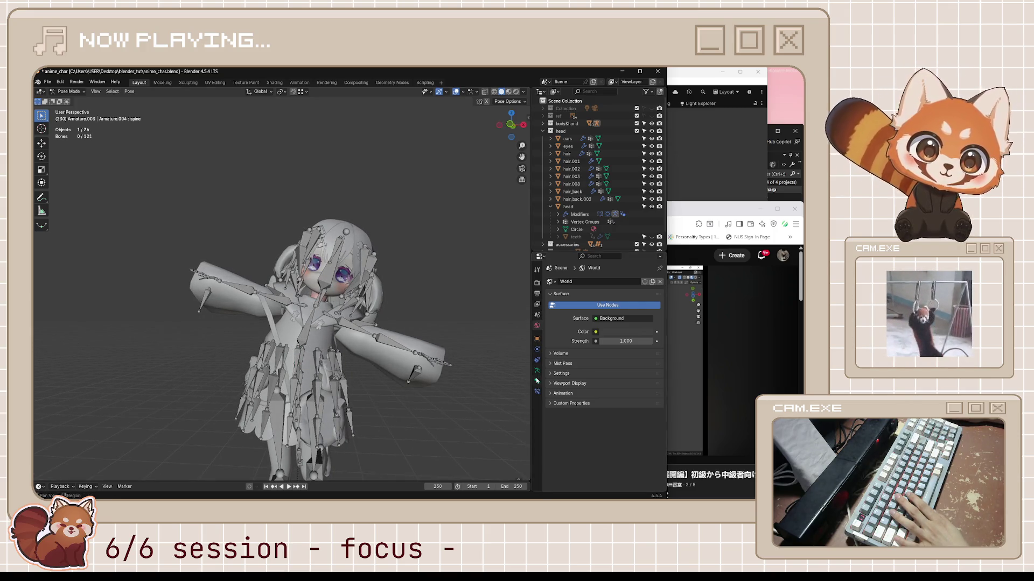
{"action": "left_click", "coordinate": [537, 371]}
{"action": "right_click", "coordinate": [570, 347]}
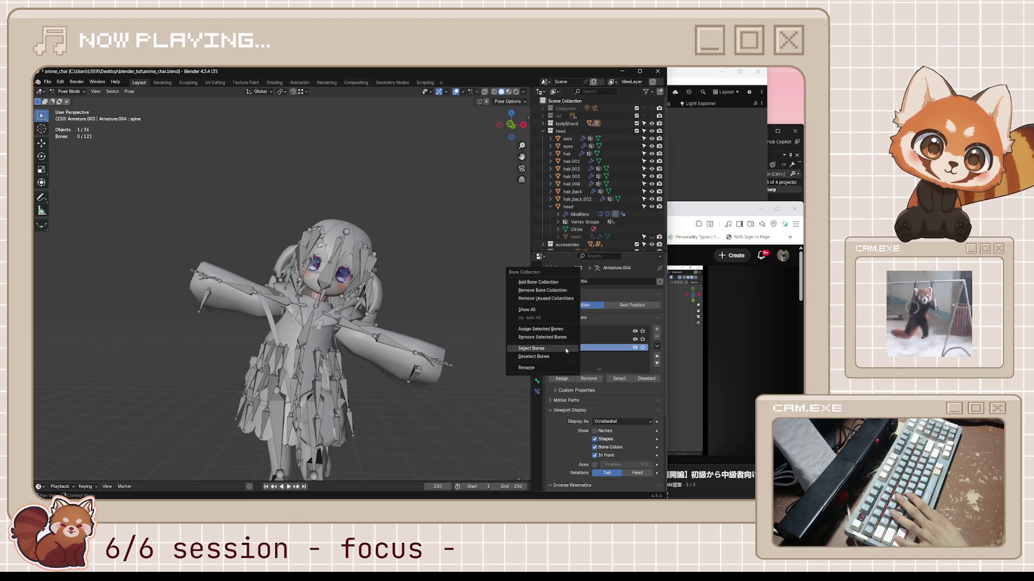
{"action": "left_click", "coordinate": [557, 349]}
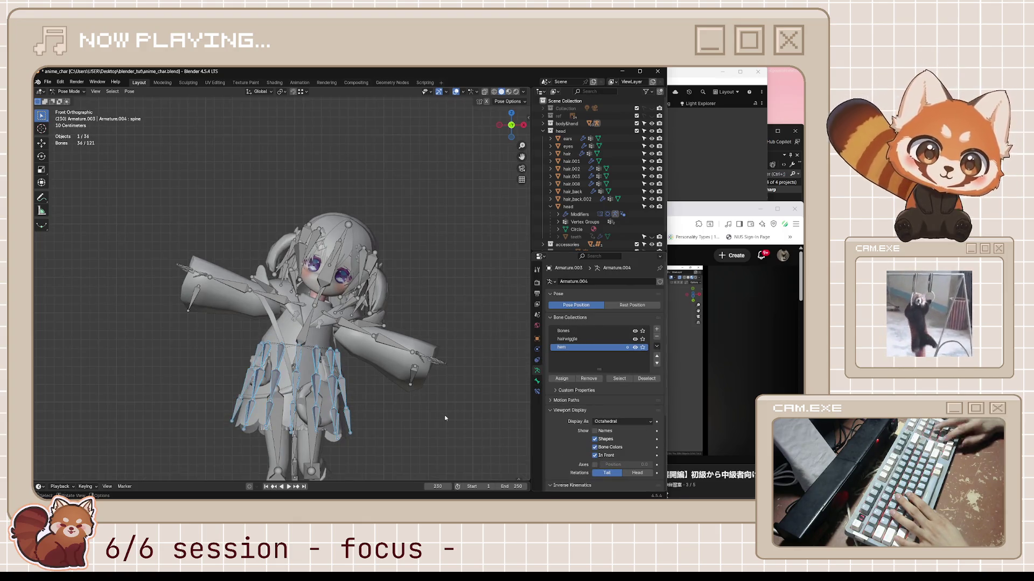
{"action": "key", "text": "KP_1"}
{"action": "key", "text": "r"}
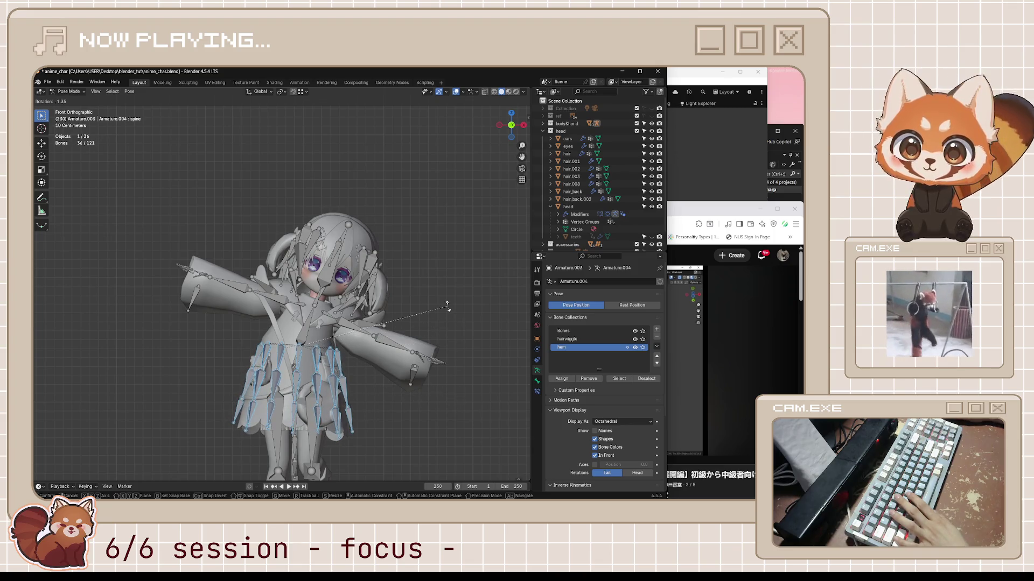
{"action": "left_click", "coordinate": [447, 306]}
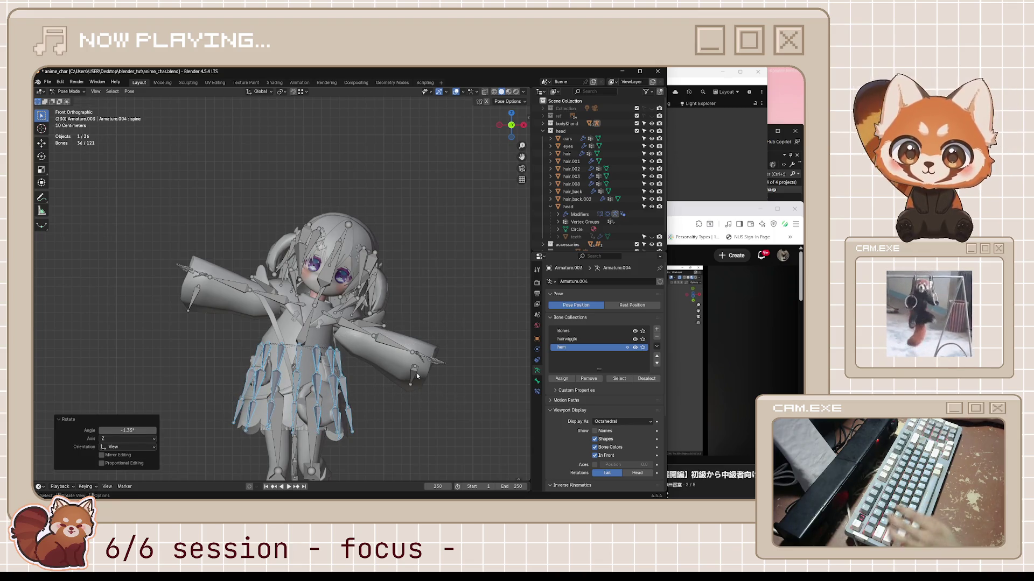
{"action": "key", "text": "r"}
{"action": "key", "text": "x"}
{"action": "key", "text": "x"}
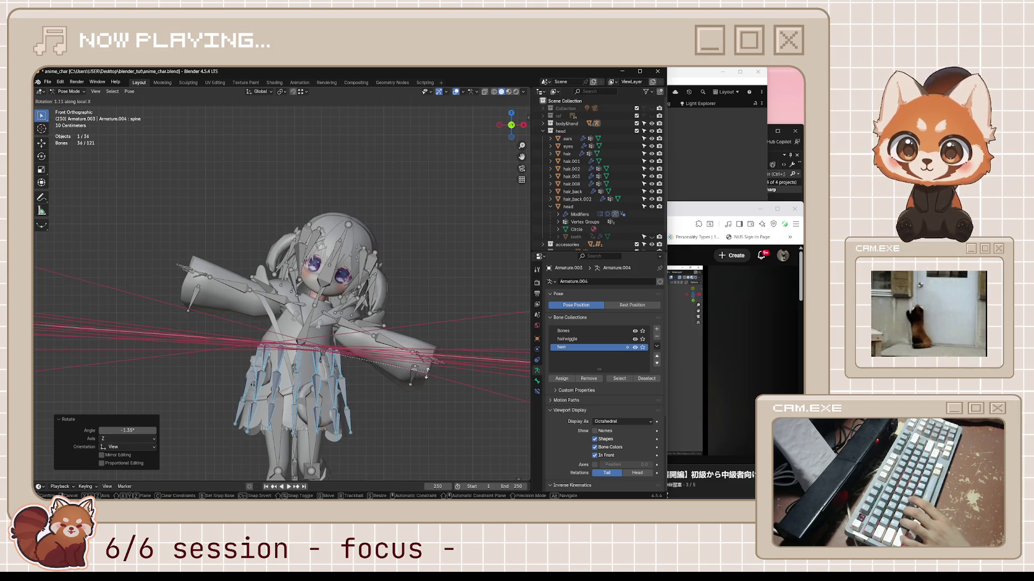
{"action": "left_click", "coordinate": [409, 384]}
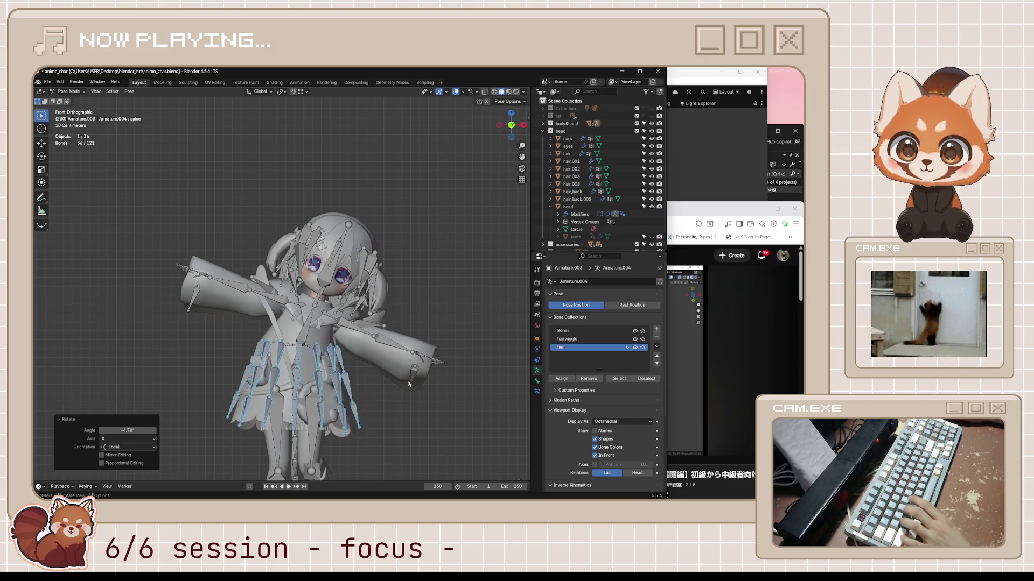
{"action": "key", "text": "r"}
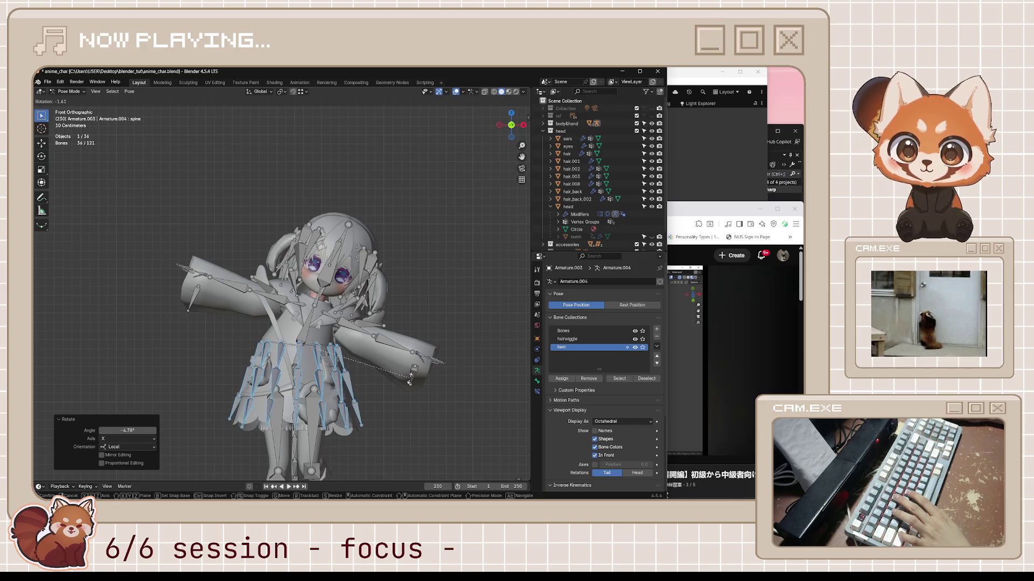
{"action": "key", "text": "Escape"}
{"action": "key", "text": "alt+a"}
- Hide the overlays, save the file, then show the overlays again around the legs
{"action": "middle_click_drag", "start_coordinate": [412, 377], "coordinate": [421, 316]}
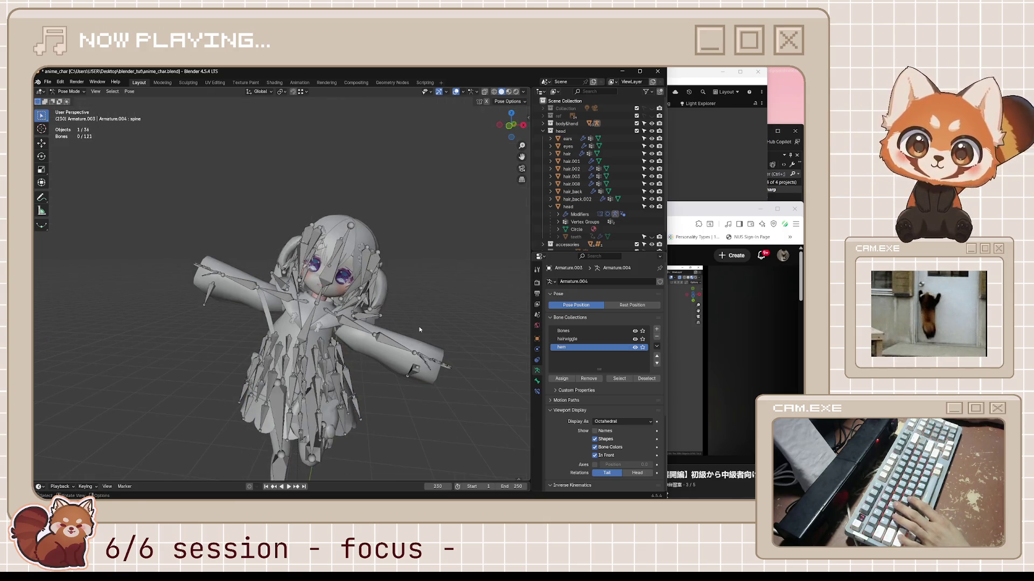
{"action": "key", "text": "shift+alt+z"}
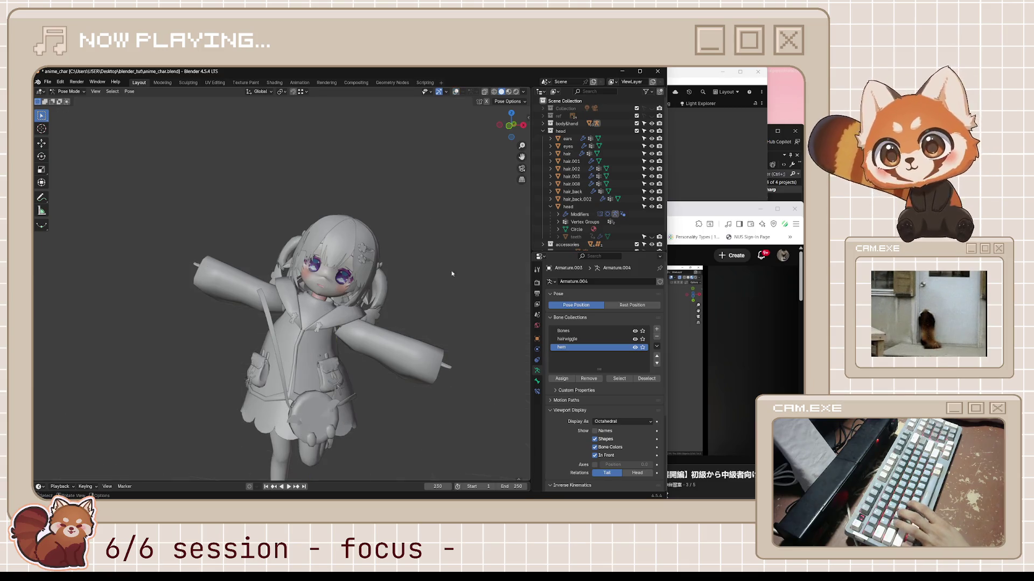
{"action": "key", "text": "shift+s"}
{"action": "key", "text": "Escape"}
{"action": "key", "text": "ctrl+s"}
{"action": "mouse_move", "coordinate": [423, 302]}
{"action": "middle_mouse_down"}
{"action": "mouse_move", "coordinate": [362, 350]}
{"action": "mouse_move", "coordinate": [382, 392]}
{"action": "middle_mouse_up"}
{"action": "middle_click_drag", "start_coordinate": [335, 426], "coordinate": [349, 439]}
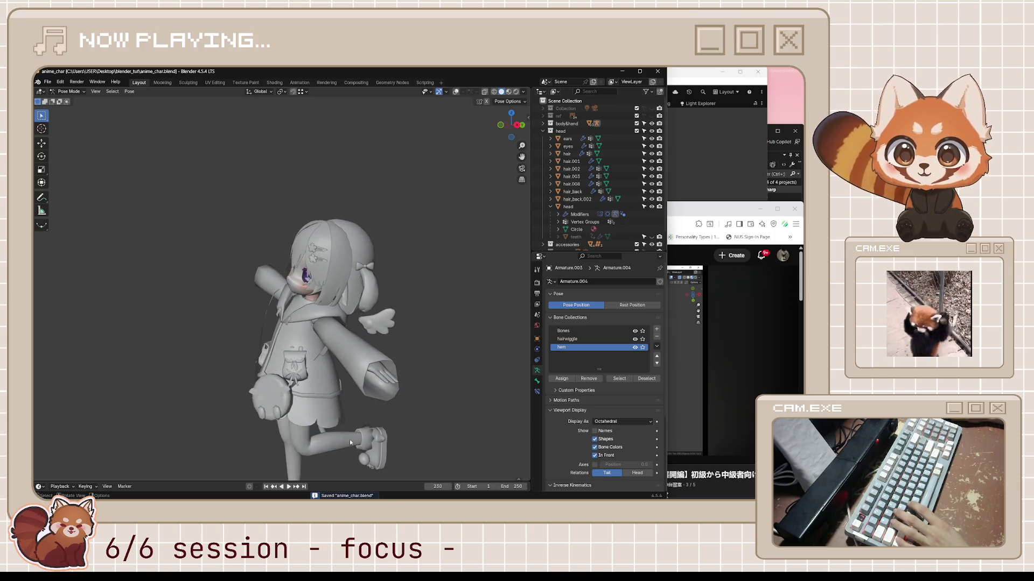
{"action": "key", "text": "shift+alt+z"}
{"action": "middle_click_drag", "start_coordinate": [425, 345], "coordinate": [377, 356]}
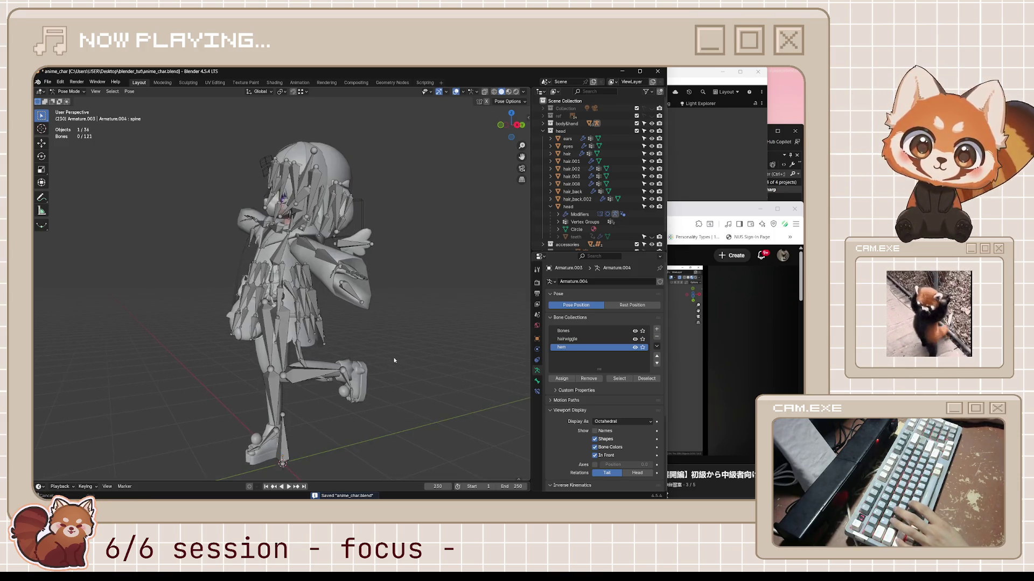
- Raise the left foot bone about 45° around X and save the file
{"action": "left_click", "coordinate": [350, 372]}
{"action": "key", "text": "r"}
{"action": "key", "text": "x"}
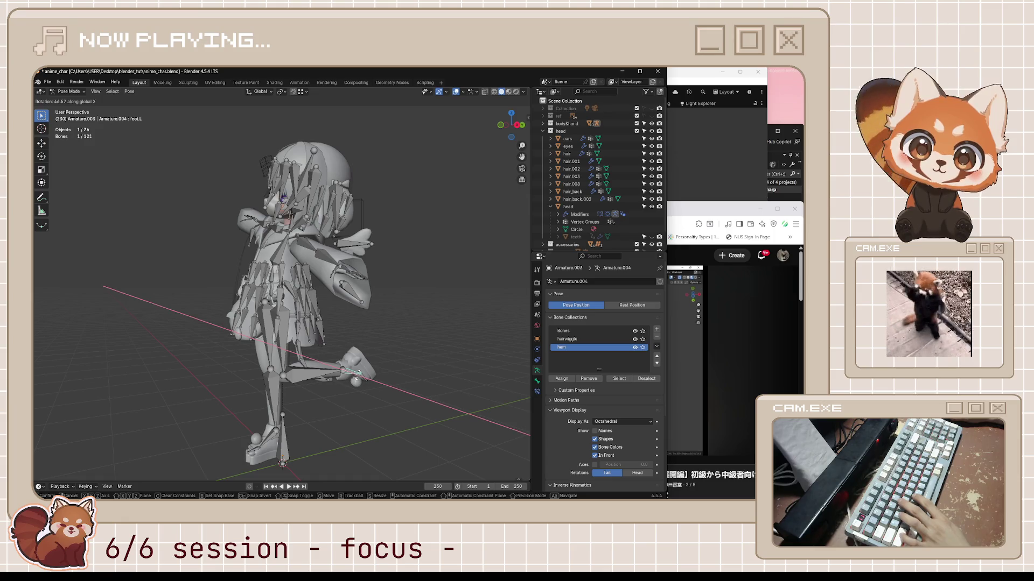
{"action": "key", "text": "Return"}
{"action": "left_click", "coordinate": [401, 353]}
{"action": "key", "text": "ctrl+s"}
{"action": "middle_click_drag", "start_coordinate": [402, 353], "coordinate": [389, 231]}
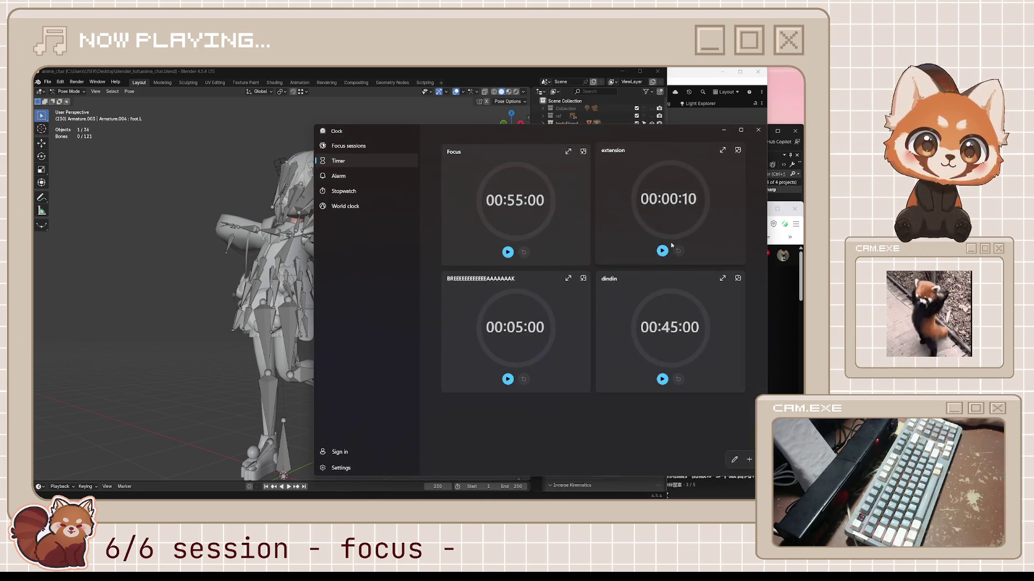
- Change the extension timer to 15:00, start it, and pin it as a compact always-on-top window
{"action": "left_click", "coordinate": [635, 258]}
{"action": "key", "text": "Tab"}
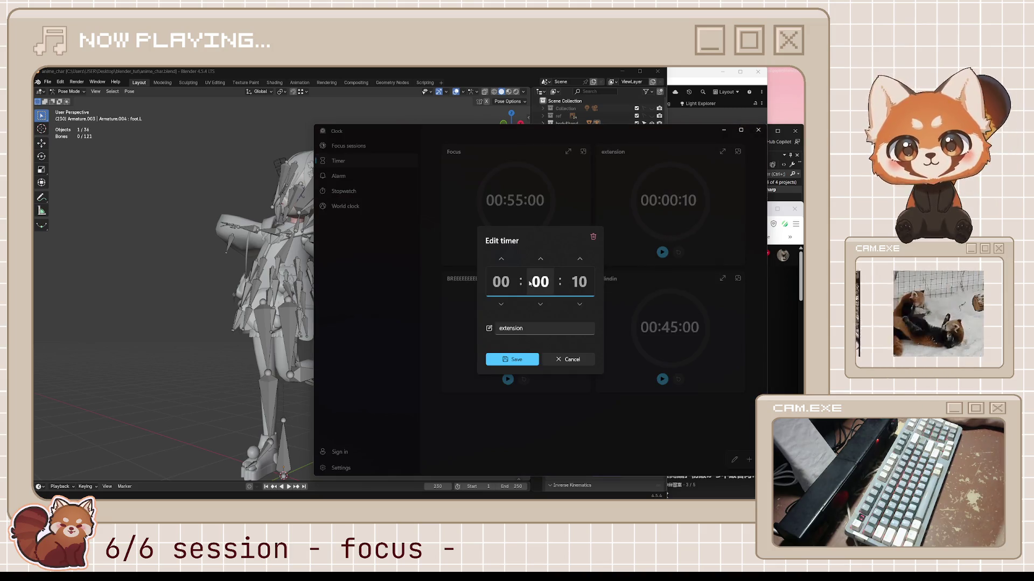
{"action": "type", "text": "15"}
{"action": "key", "text": "Tab"}
{"action": "type", "text": "00"}
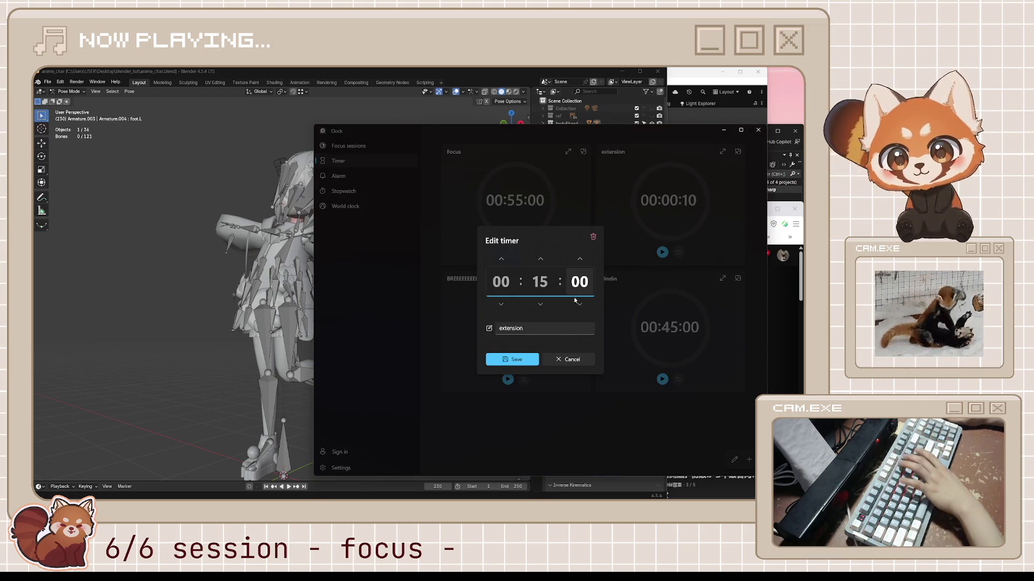
{"action": "left_click", "coordinate": [525, 360]}
{"action": "left_click", "coordinate": [662, 252]}
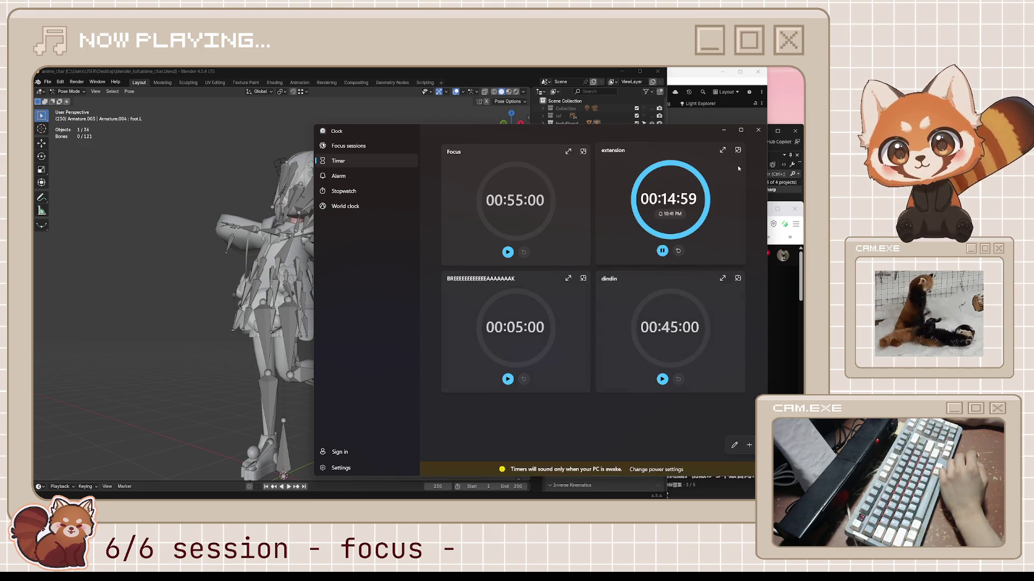
{"action": "left_click", "coordinate": [738, 151]}
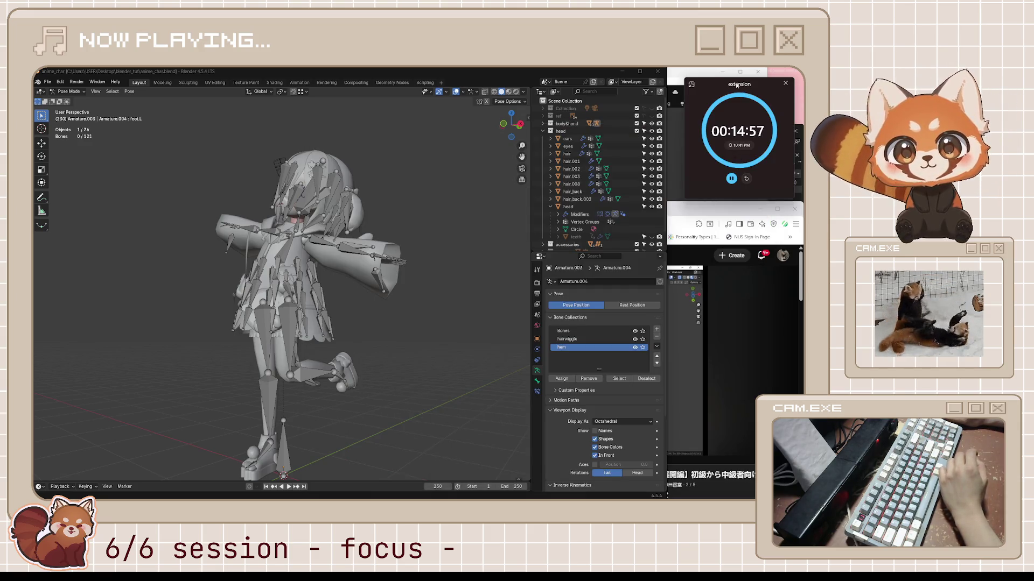
- Move the mini timer aside and hide the bones, grid and overlays in the viewport
{"action": "left_click_drag", "start_coordinate": [741, 86], "coordinate": [734, 79]}
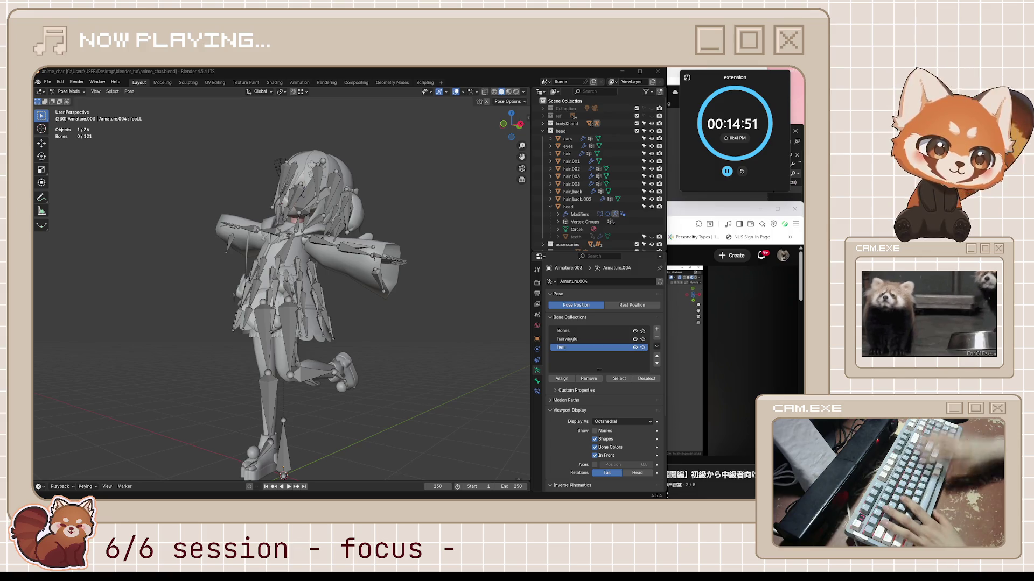
{"action": "mouse_move", "coordinate": [118, 221]}
{"action": "middle_mouse_down"}
{"action": "mouse_move", "coordinate": [382, 250]}
{"action": "mouse_move", "coordinate": [446, 122]}
{"action": "middle_mouse_up"}
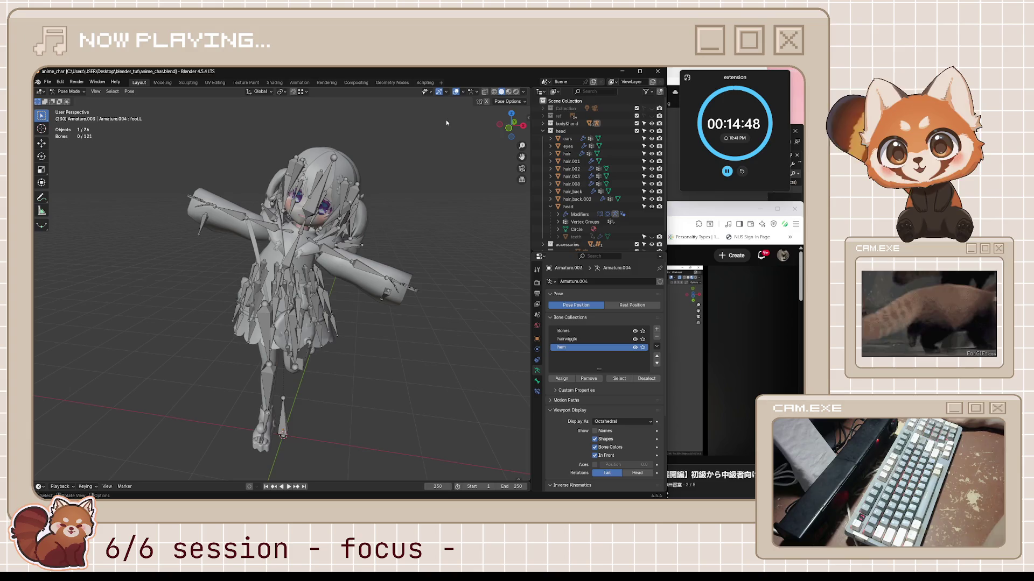
{"action": "left_click", "coordinate": [523, 182]}
{"action": "key", "text": "shift+alt+z"}
{"action": "mouse_move", "coordinate": [523, 183]}
{"action": "middle_mouse_down"}
{"action": "mouse_move", "coordinate": [451, 121]}
{"action": "mouse_move", "coordinate": [406, 221]}
{"action": "mouse_move", "coordinate": [491, 219]}
{"action": "mouse_move", "coordinate": [506, 231]}
{"action": "mouse_move", "coordinate": [362, 259]}
{"action": "mouse_move", "coordinate": [375, 266]}
{"action": "middle_mouse_up"}
- Try Flat then Studio viewport lighting and save anime_char.blend
{"action": "left_click", "coordinate": [523, 92]}
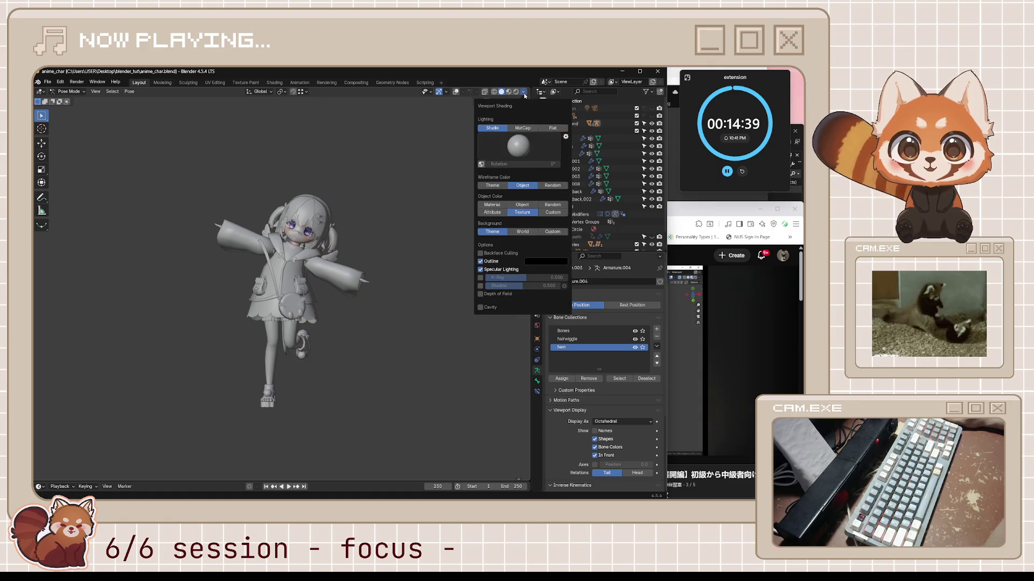
{"action": "left_click", "coordinate": [552, 128]}
{"action": "mouse_move", "coordinate": [425, 272]}
{"action": "middle_mouse_down"}
{"action": "mouse_move", "coordinate": [394, 278]}
{"action": "mouse_move", "coordinate": [430, 270]}
{"action": "middle_mouse_up"}
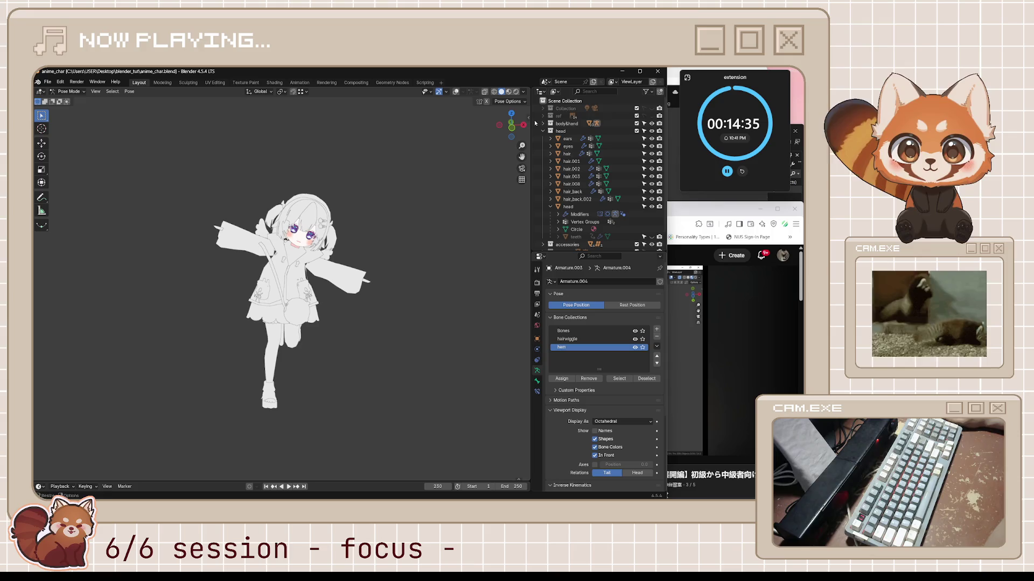
{"action": "left_click", "coordinate": [524, 92]}
{"action": "left_click", "coordinate": [538, 128]}
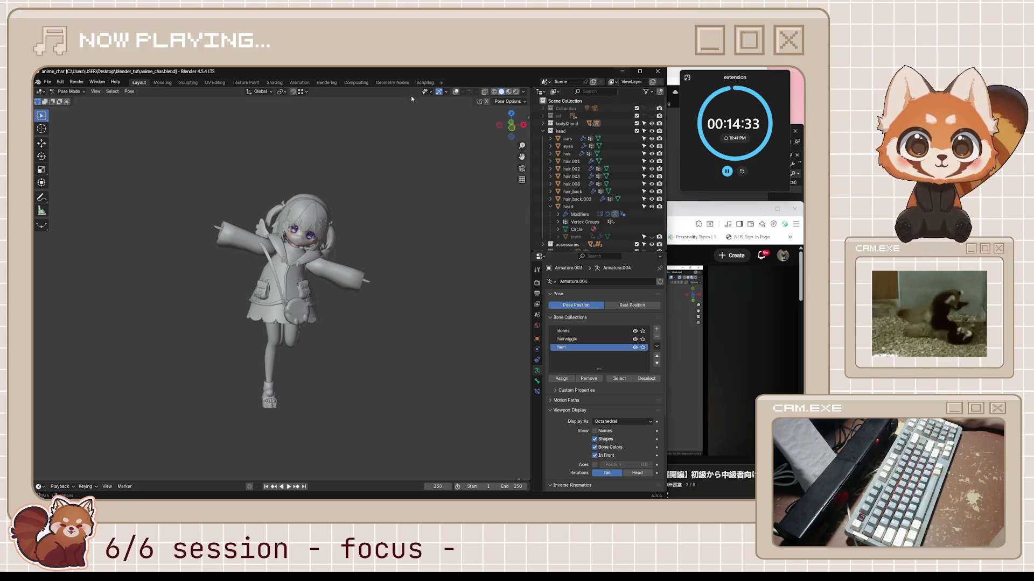
{"action": "key", "text": "ctrl+s"}
{"action": "left_click", "coordinate": [50, 83]}
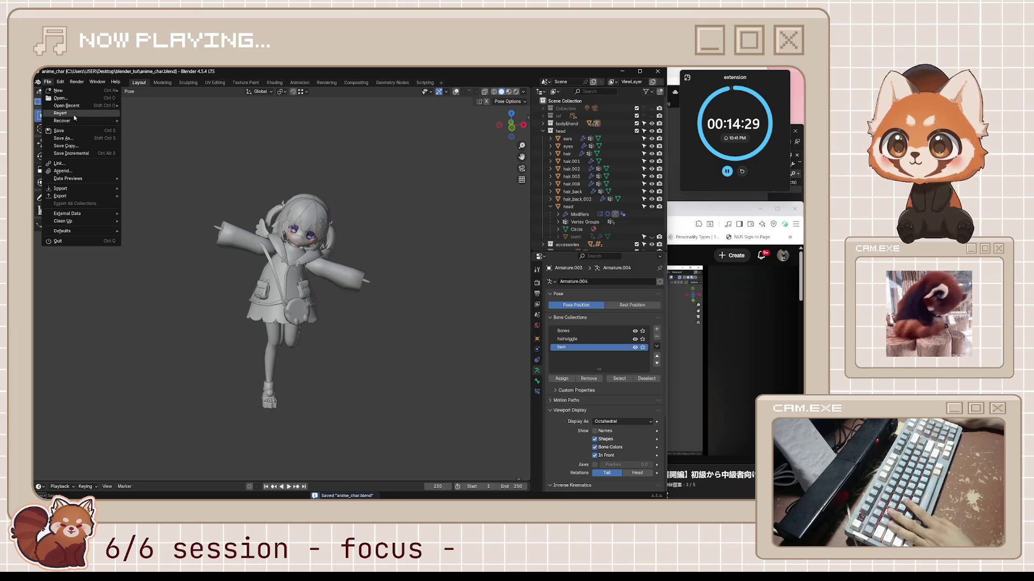
- Reopen anime_char_UV_wrapping_test_1.blend and turn the right half of the split viewport into a UV Editor
{"action": "mouse_move", "coordinate": [66, 105]}
{"action": "left_click", "coordinate": [162, 112]}
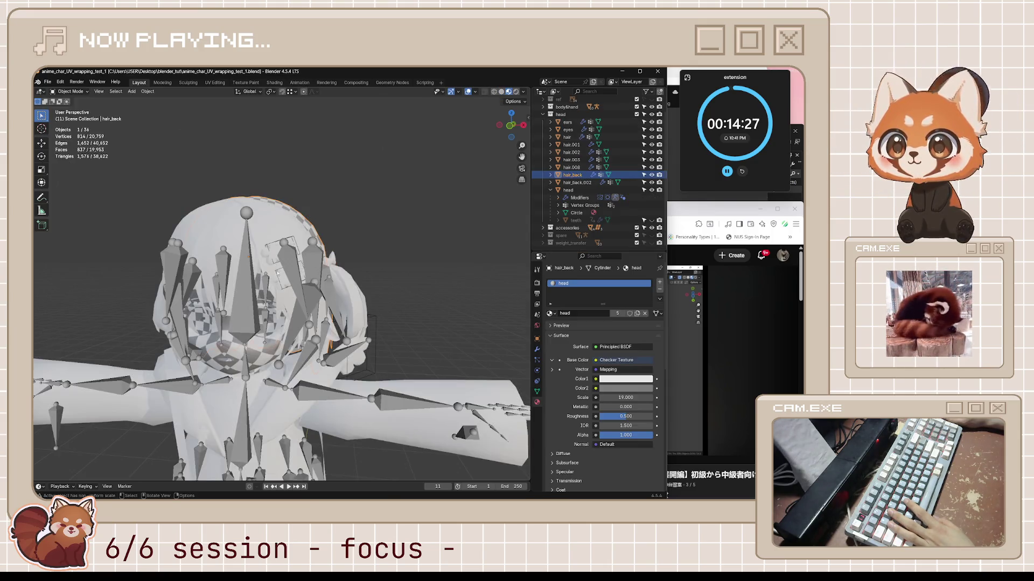
{"action": "scroll", "coordinate": [280, 285], "scroll_direction": "down", "scroll_amount": 5}
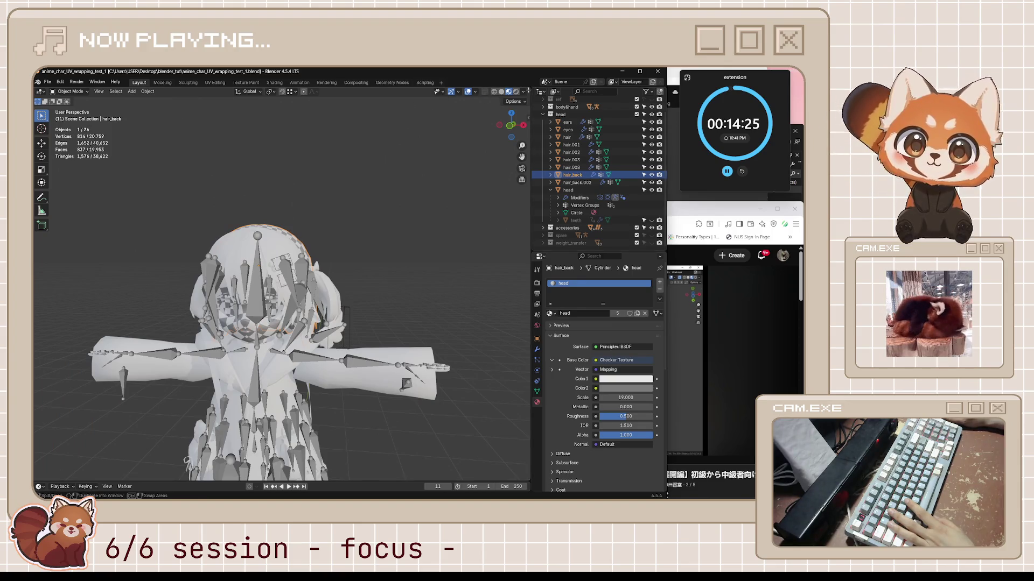
{"action": "left_click_drag", "start_coordinate": [528, 90], "coordinate": [277, 111]}
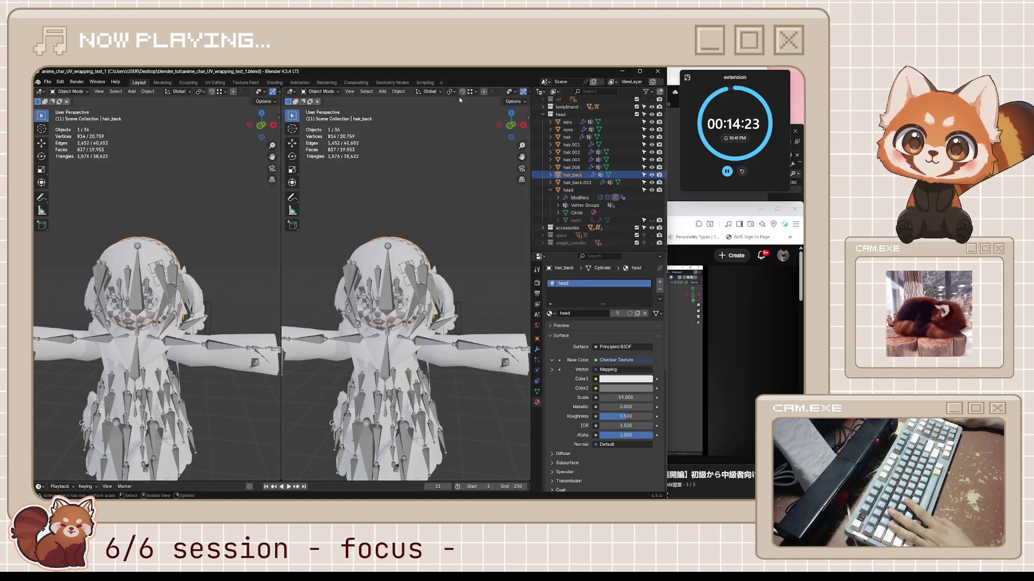
{"action": "left_click", "coordinate": [291, 92]}
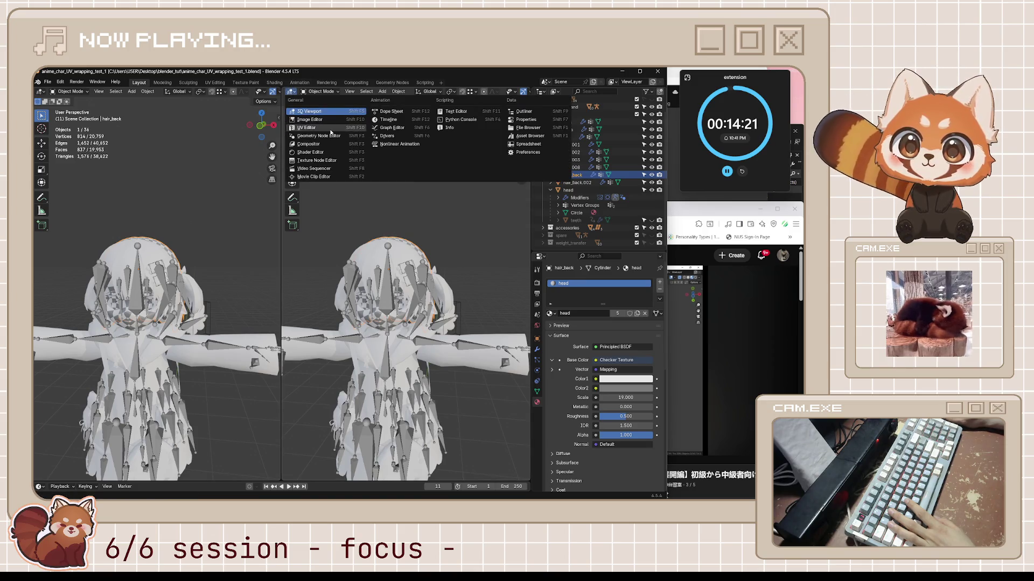
{"action": "left_click", "coordinate": [331, 129]}
- Hide the armature bones in the left viewport and split it into upper and lower views
{"action": "middle_click_drag", "start_coordinate": [230, 318], "coordinate": [263, 138]}
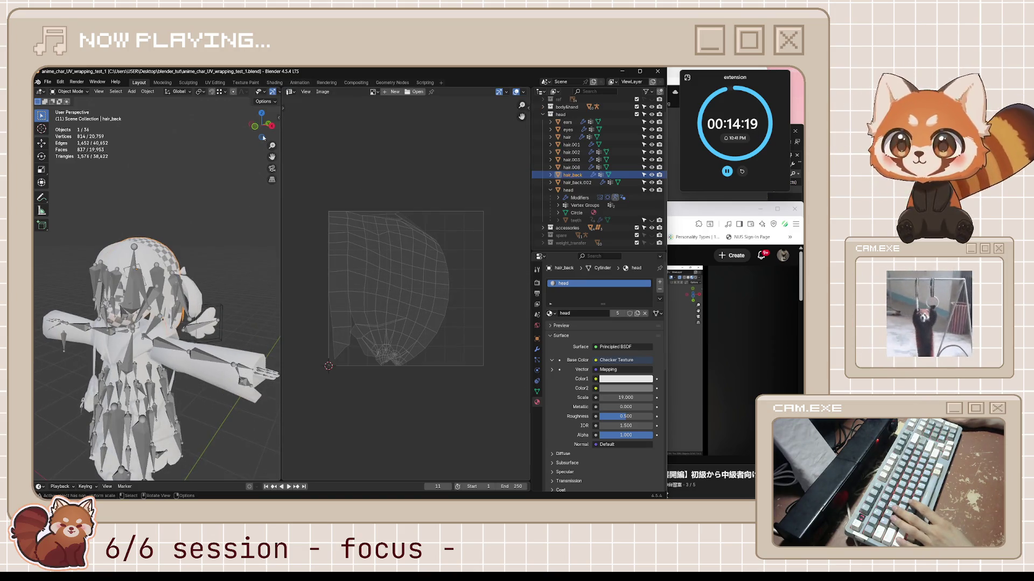
{"action": "scroll", "coordinate": [264, 92], "scroll_direction": "down", "scroll_amount": 3}
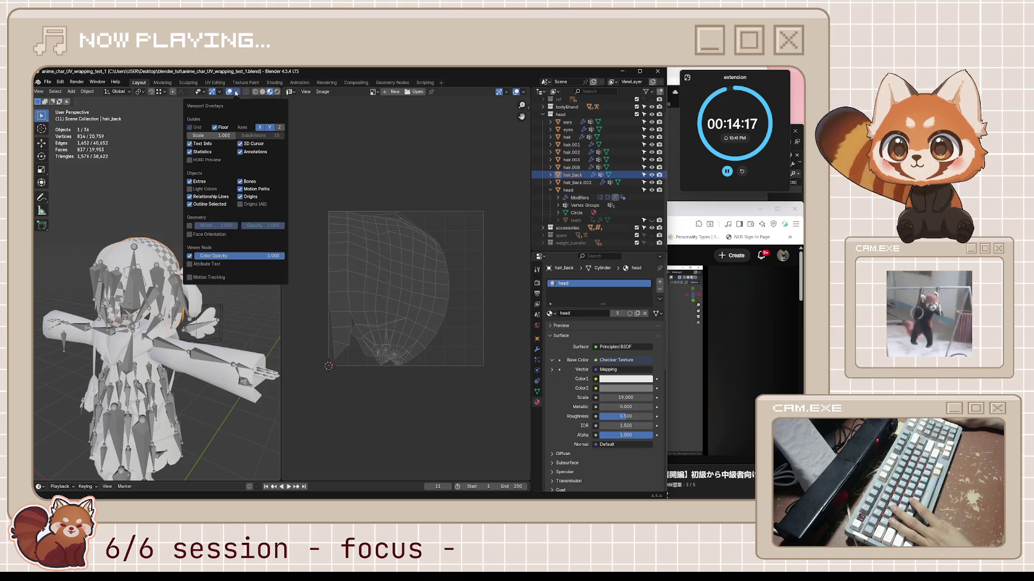
{"action": "left_click", "coordinate": [236, 92]}
{"action": "left_click", "coordinate": [240, 182]}
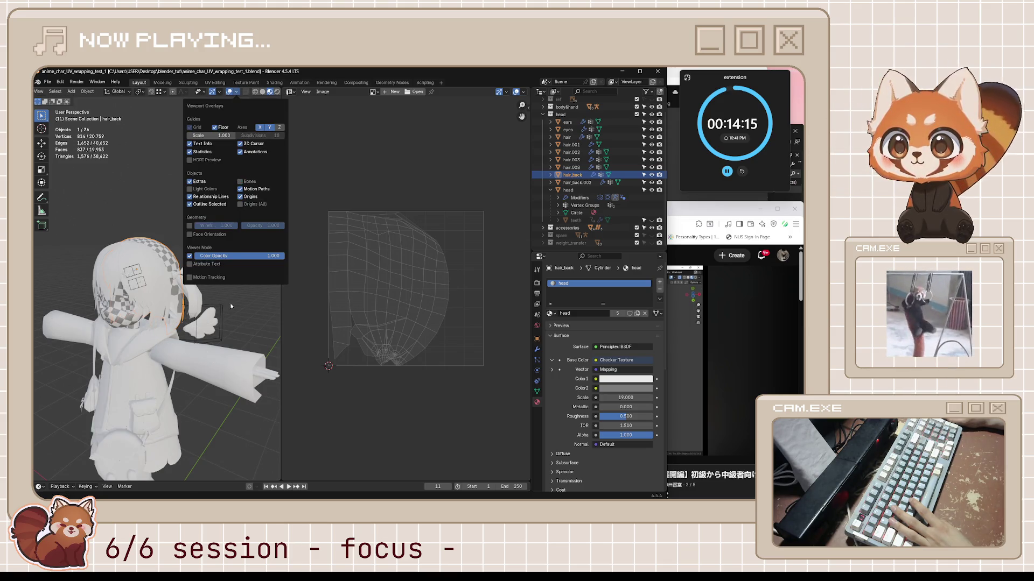
{"action": "middle_click_drag", "start_coordinate": [230, 307], "coordinate": [239, 226]}
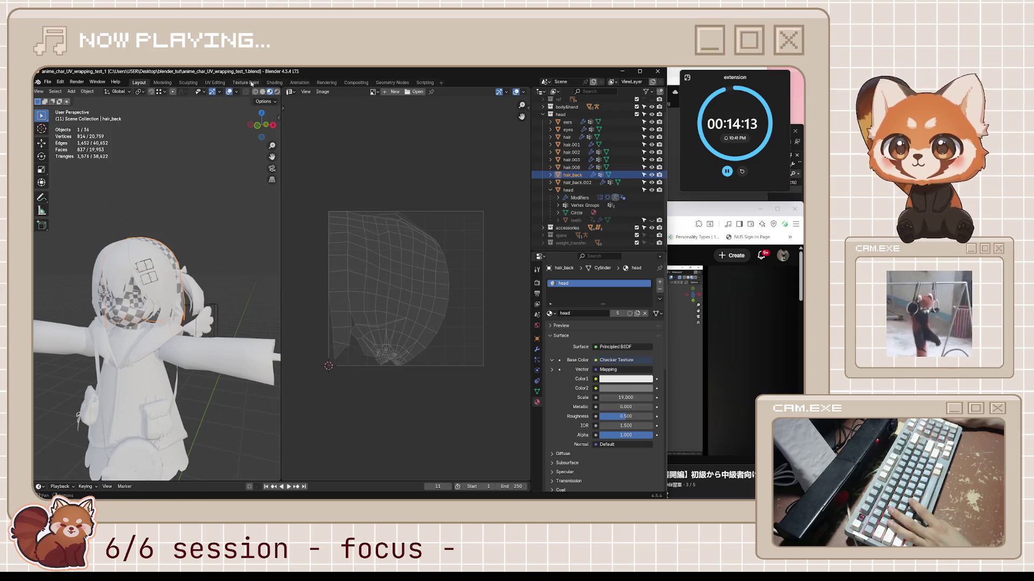
{"action": "left_click_drag", "start_coordinate": [36, 88], "coordinate": [40, 201]}
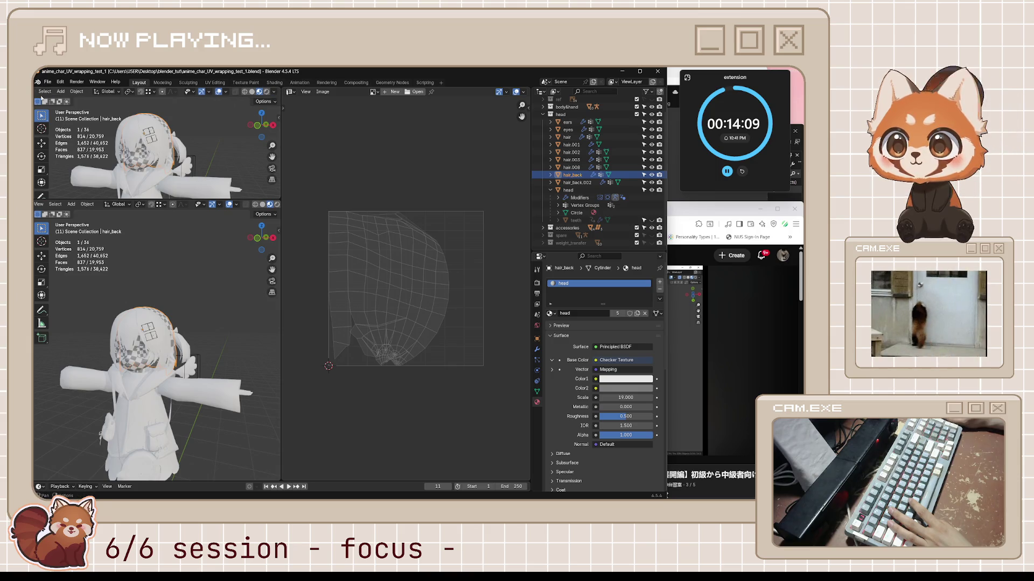
{"action": "left_click", "coordinate": [41, 92]}
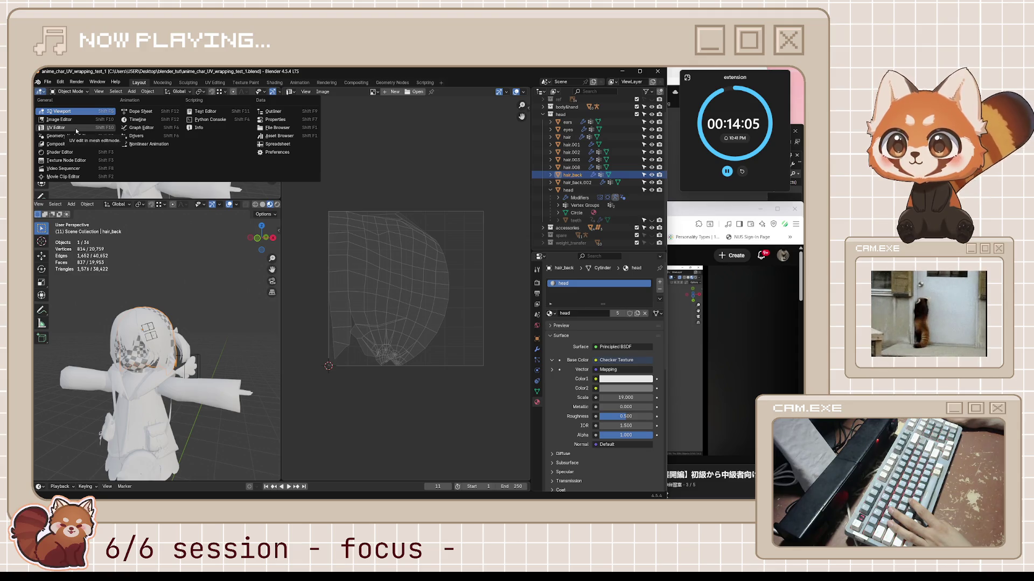
- Show the head material's shader nodes, zoom on the checkered back hair, and add an empty material slot
{"action": "left_click", "coordinate": [80, 153]}
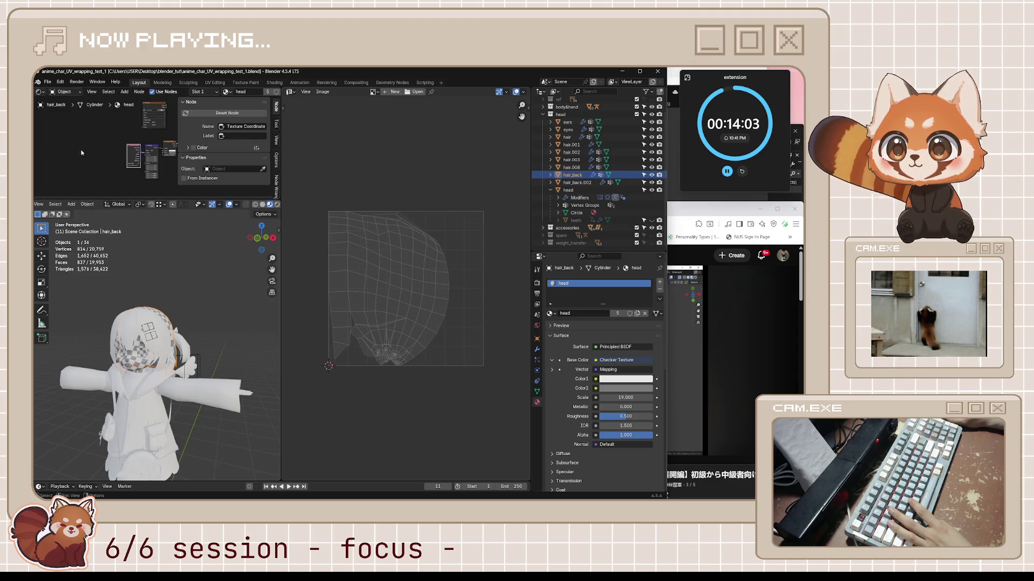
{"action": "scroll", "coordinate": [169, 172], "scroll_direction": "up", "scroll_amount": 2}
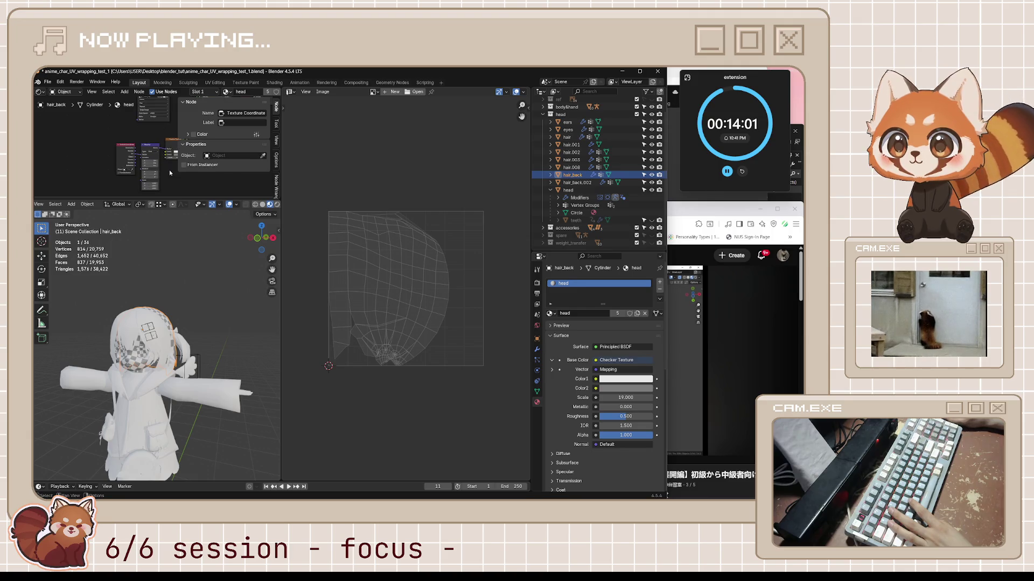
{"action": "key", "text": "n"}
{"action": "scroll", "coordinate": [170, 172], "scroll_direction": "up", "scroll_amount": 3}
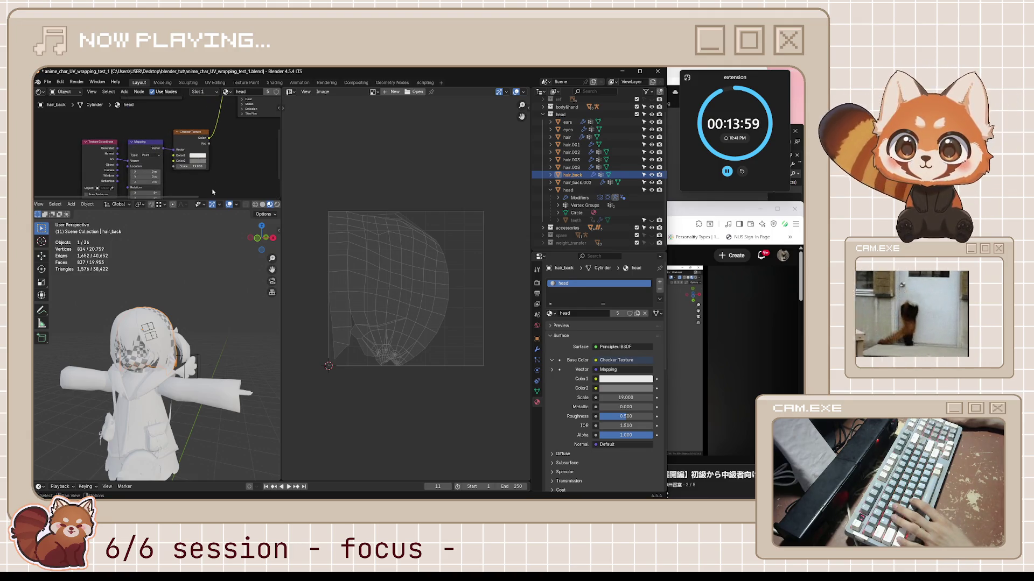
{"action": "scroll", "coordinate": [180, 356], "scroll_direction": "up", "scroll_amount": 5}
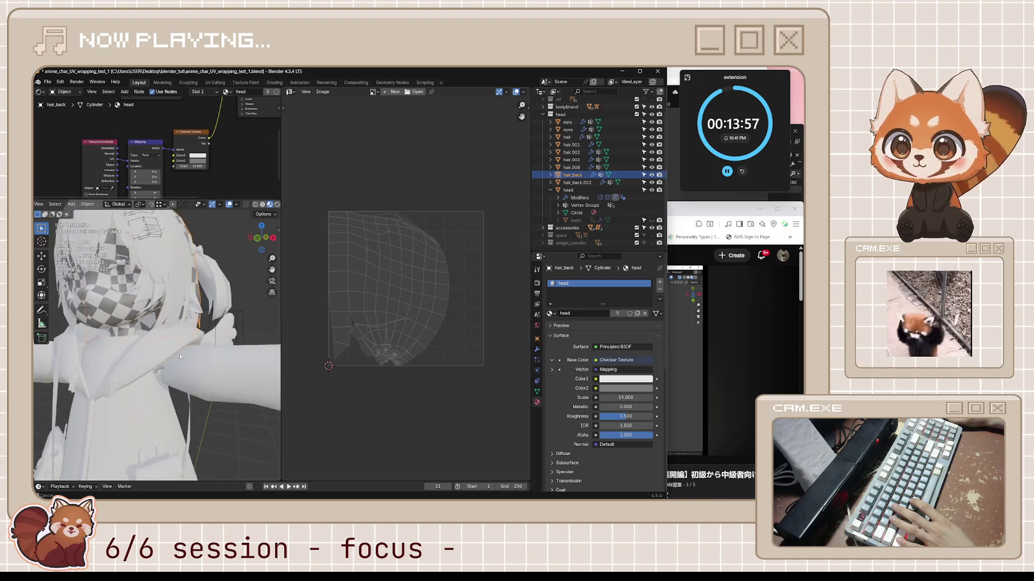
{"action": "mouse_move", "coordinate": [180, 357]}
{"action": "middle_mouse_down"}
{"action": "mouse_move", "coordinate": [169, 295]}
{"action": "mouse_move", "coordinate": [147, 276]}
{"action": "mouse_move", "coordinate": [88, 271]}
{"action": "mouse_move", "coordinate": [230, 329]}
{"action": "middle_mouse_up"}
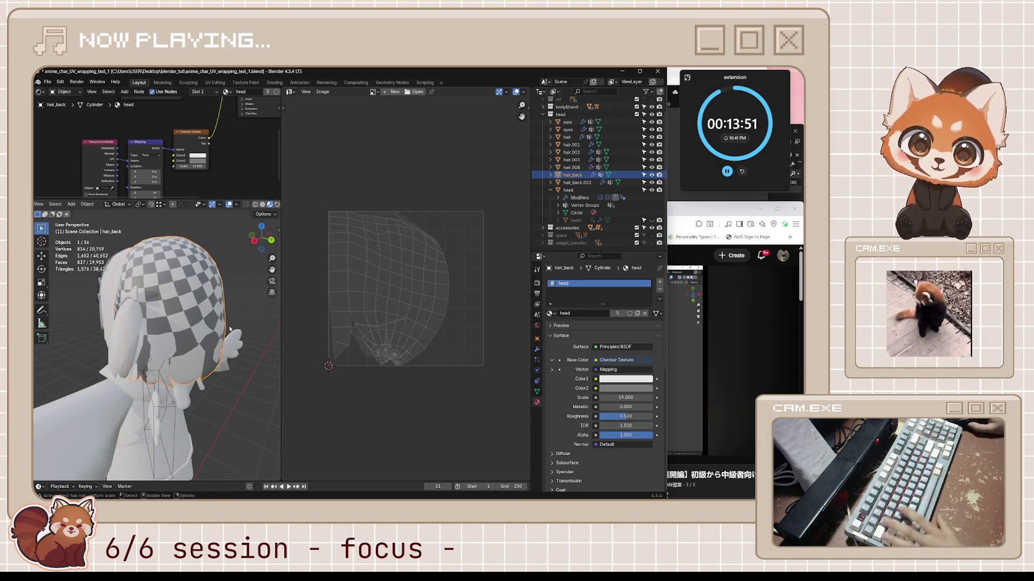
{"action": "left_click", "coordinate": [551, 313]}
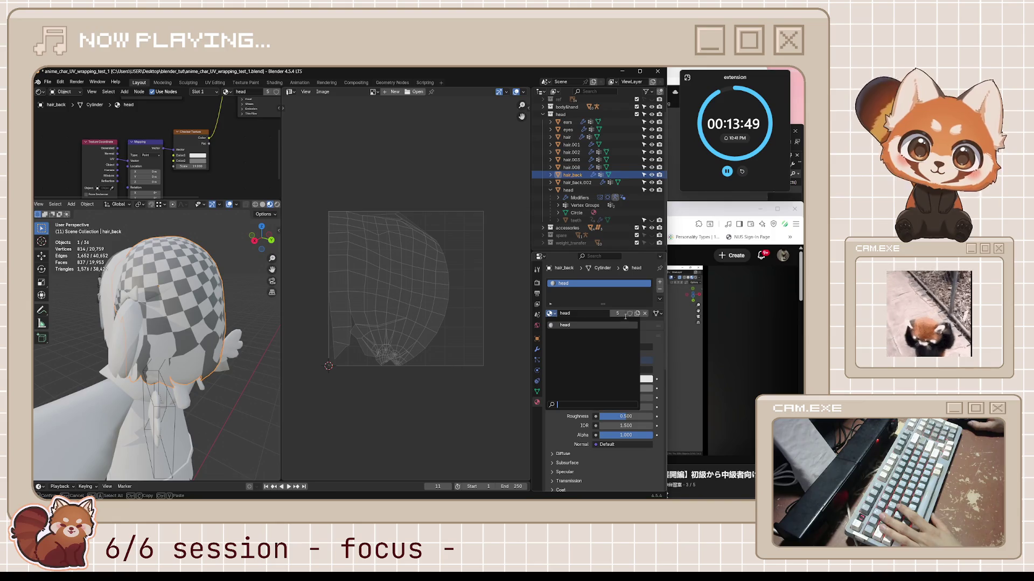
{"action": "left_click", "coordinate": [660, 284]}
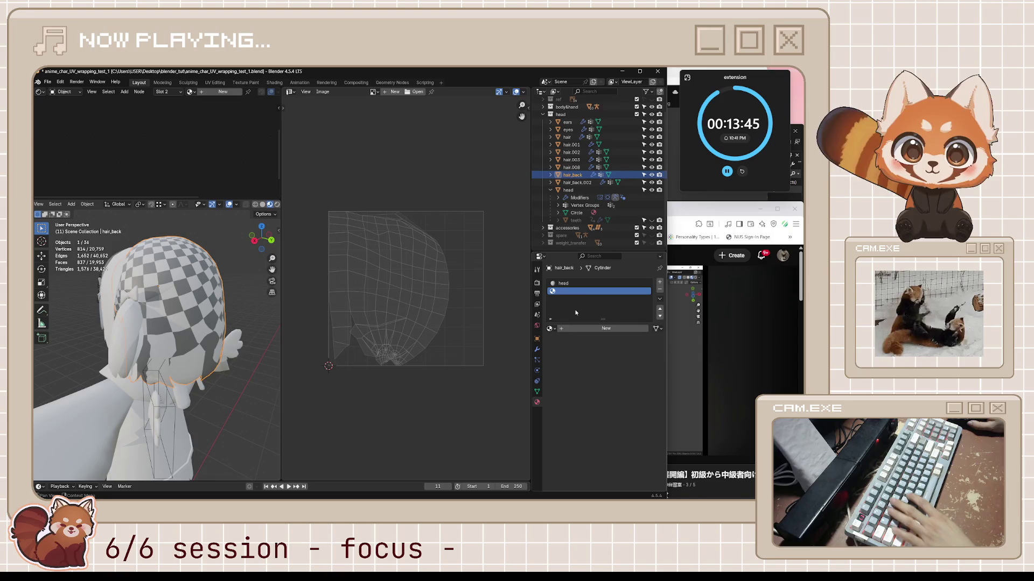
- Create a new material in the empty slot and name it 'hair'
{"action": "left_click", "coordinate": [603, 328]}
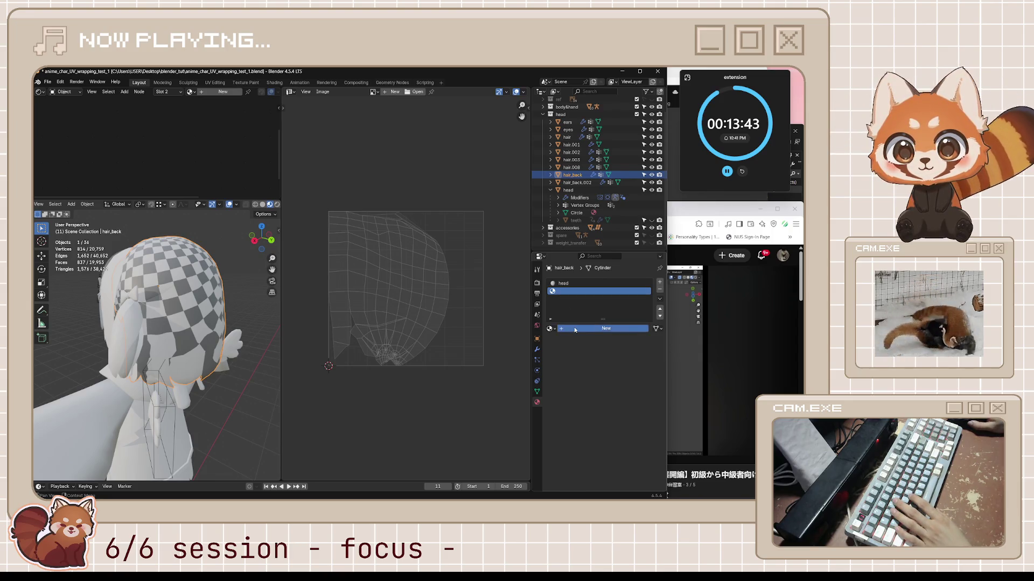
{"action": "double_click", "coordinate": [571, 329]}
{"action": "type", "text": "hair"}
{"action": "key", "text": "Return"}
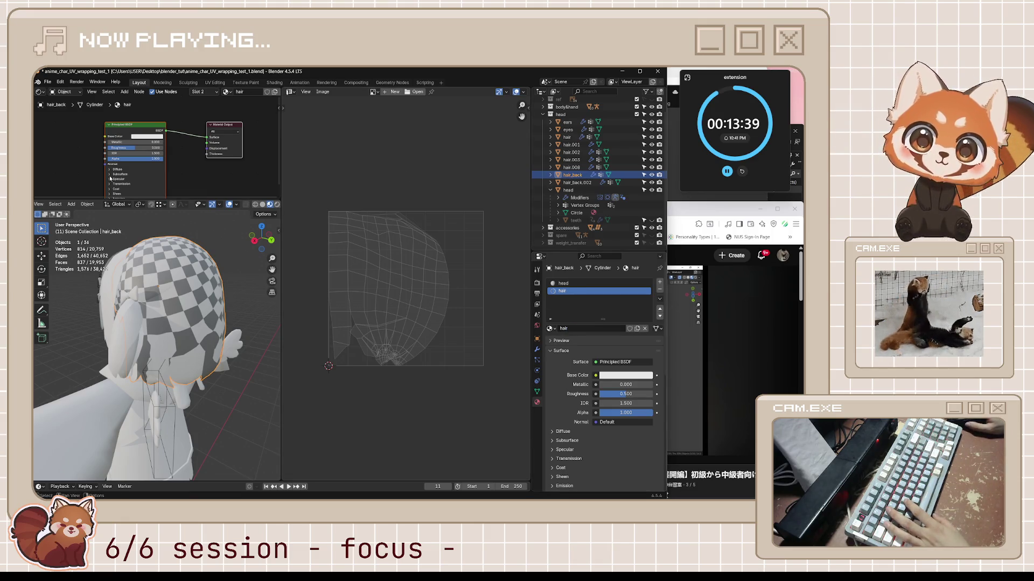
{"action": "middle_click_drag", "start_coordinate": [76, 165], "coordinate": [131, 153]}
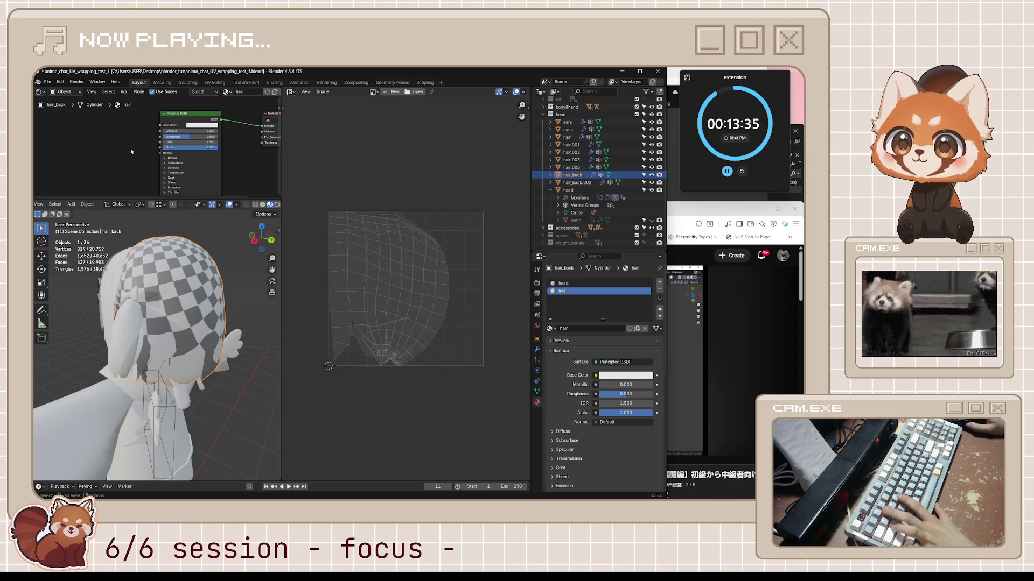
- Maximize the Shader Editor and add a Texture Coordinate node left of the shader
{"action": "key", "text": "ctrl+space"}
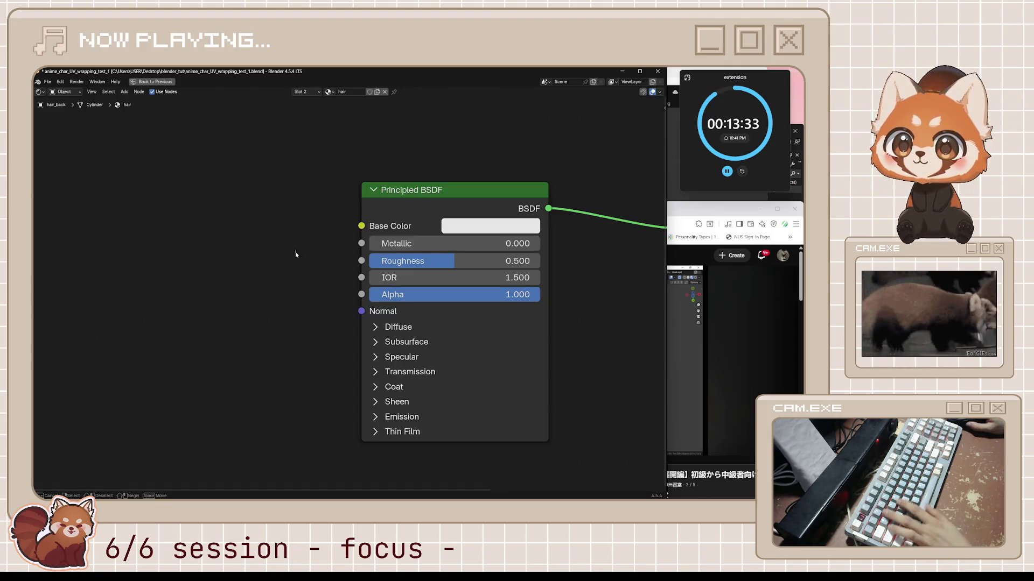
{"action": "scroll", "coordinate": [279, 269], "scroll_direction": "down", "scroll_amount": 4}
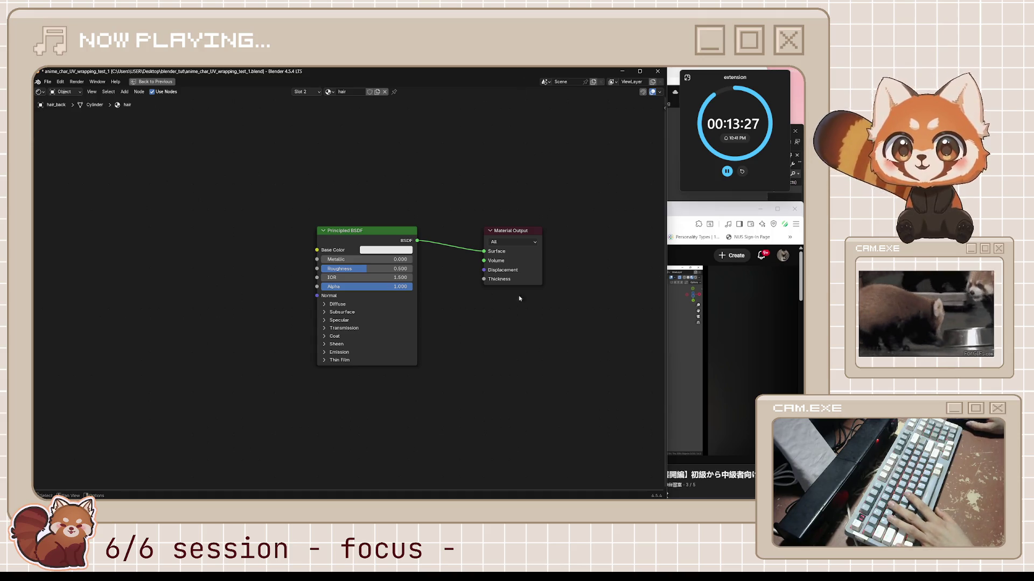
{"action": "key", "text": "ctrl+n"}
{"action": "key", "text": "Escape"}
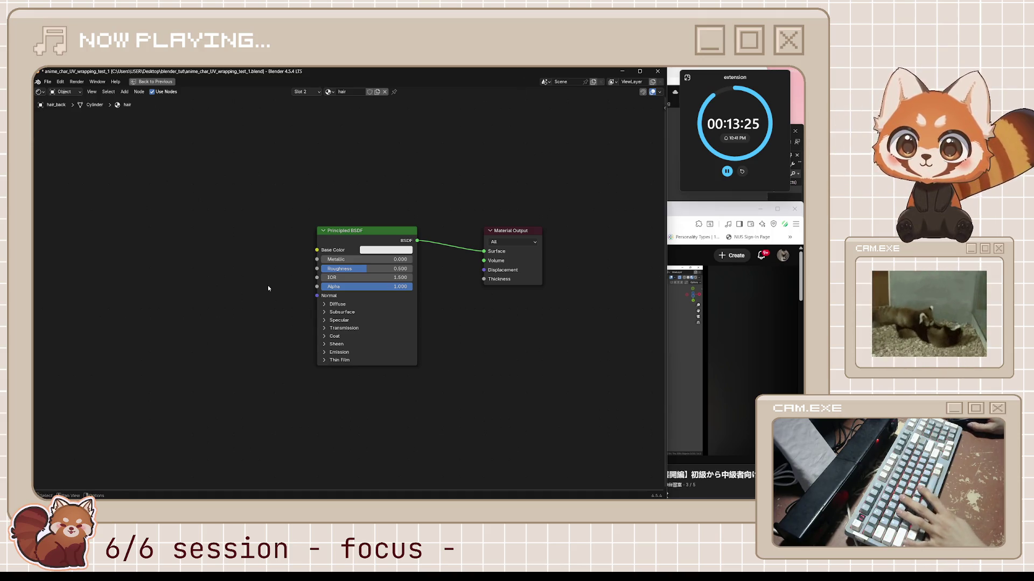
{"action": "key", "text": "shift+a"}
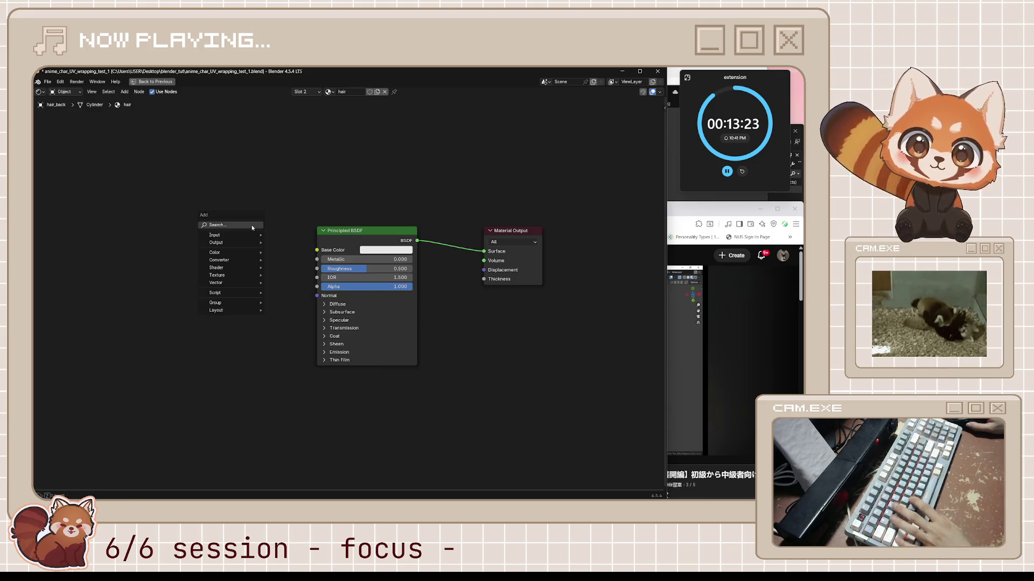
{"action": "mouse_move", "coordinate": [236, 234]}
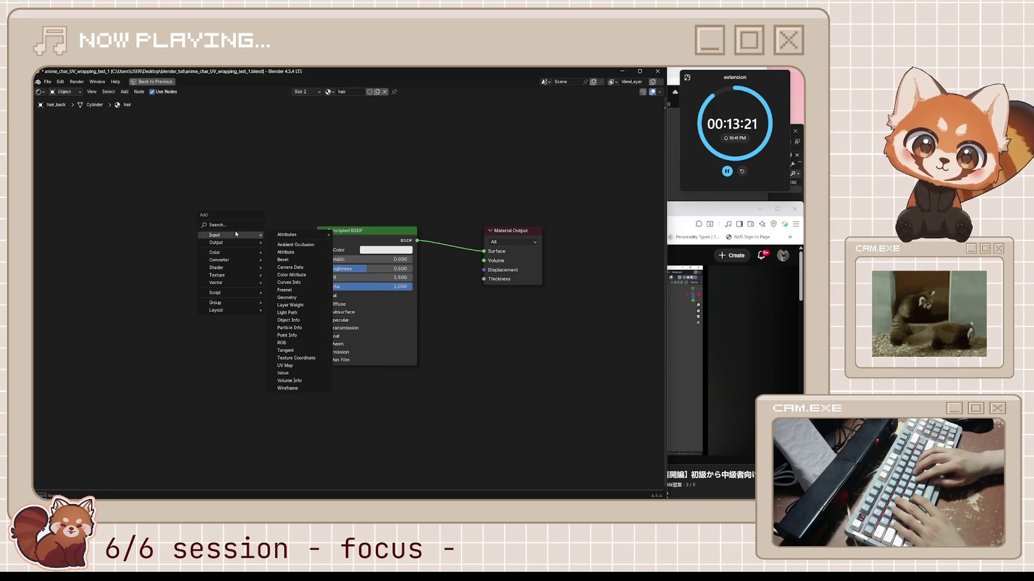
{"action": "type", "text": "tex coord"}
{"action": "key", "text": "Return"}
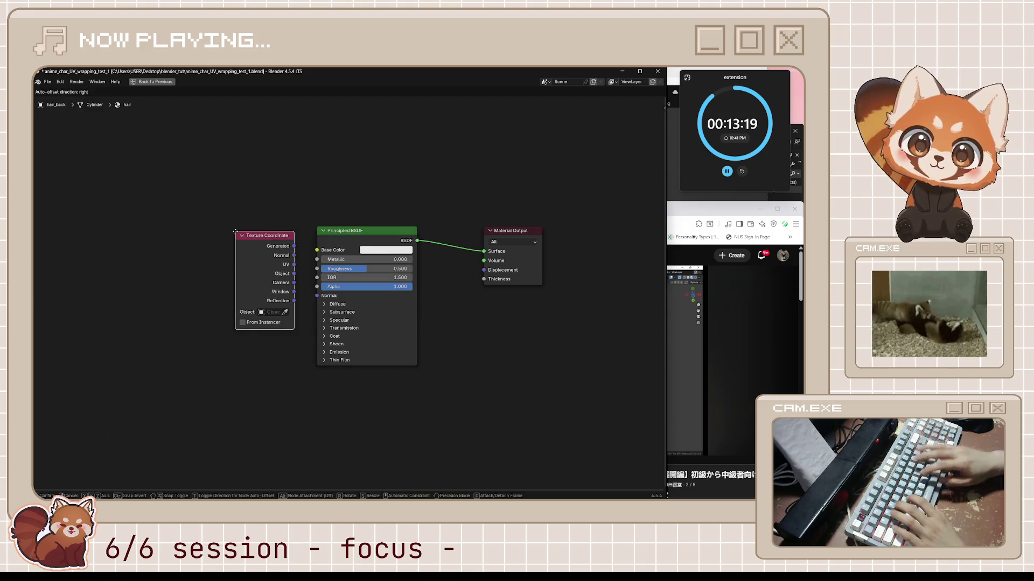
{"action": "left_click", "coordinate": [82, 231]}
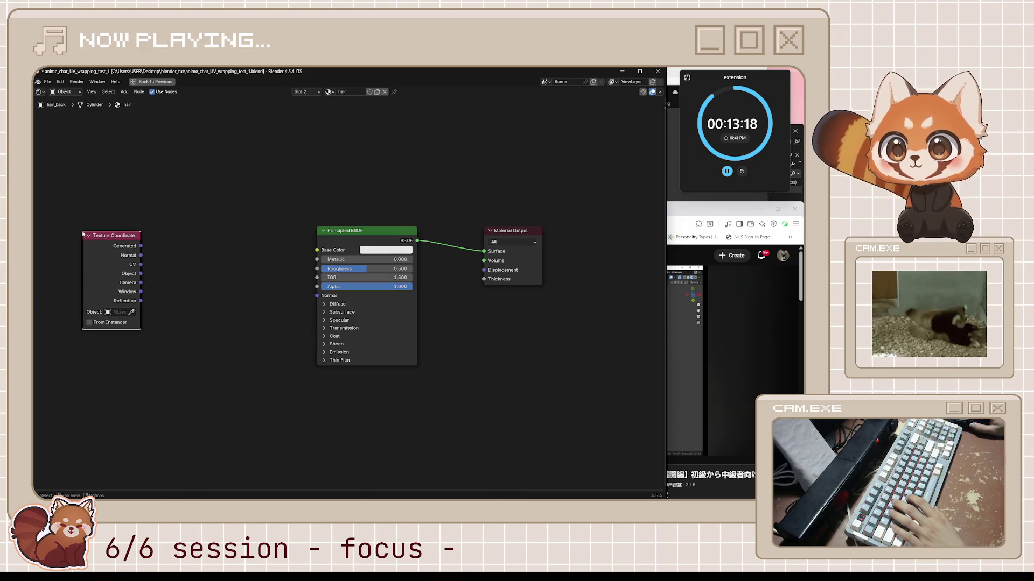
{"action": "right_click", "coordinate": [224, 276]}
{"action": "key", "text": "Escape"}
- Add a Checker Texture node below the Principled BSDF and tidy the node positions
{"action": "key", "text": "shift+a"}
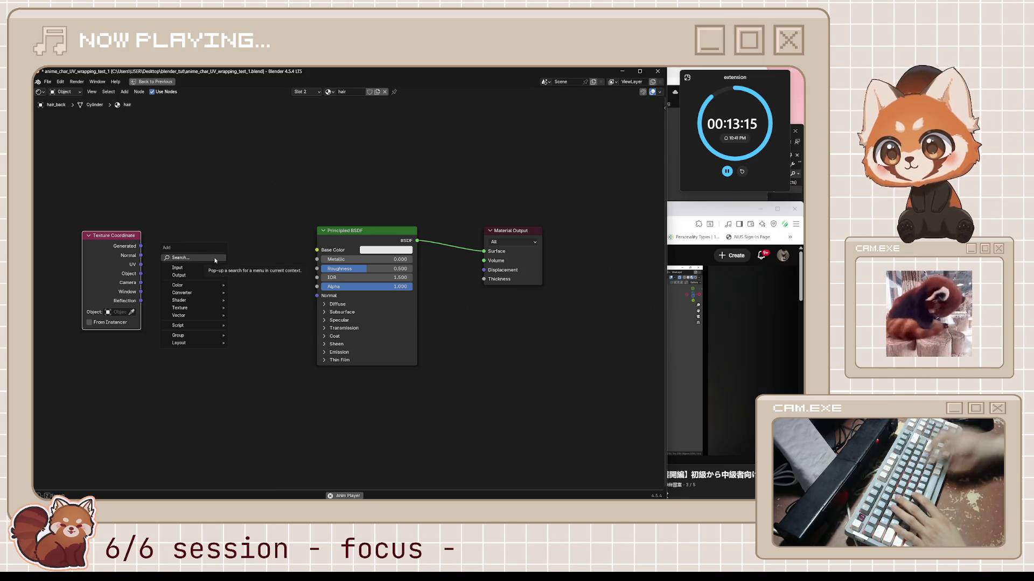
{"action": "type", "text": "t"}
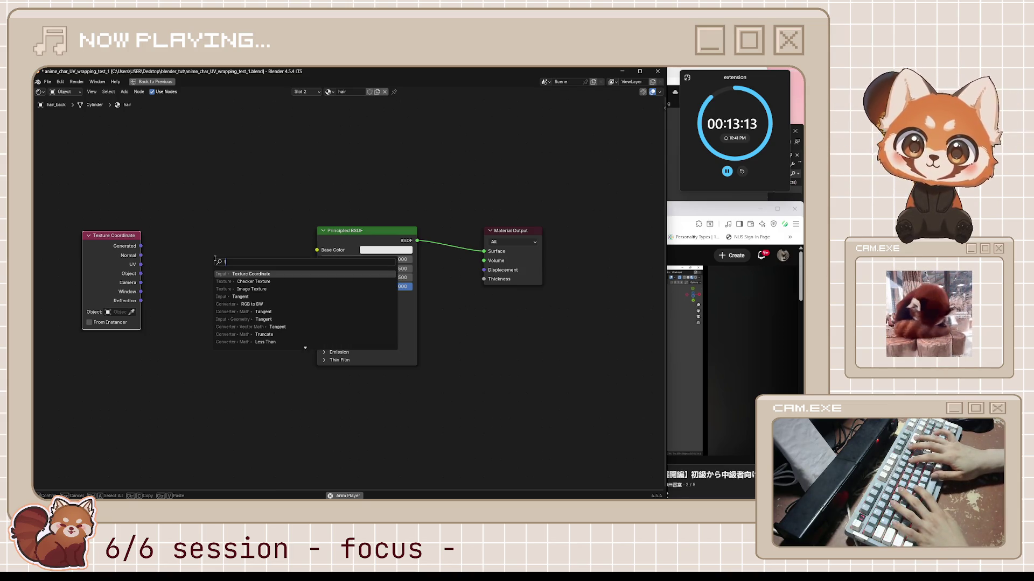
{"action": "key", "text": "Down"}
{"action": "key", "text": "Return"}
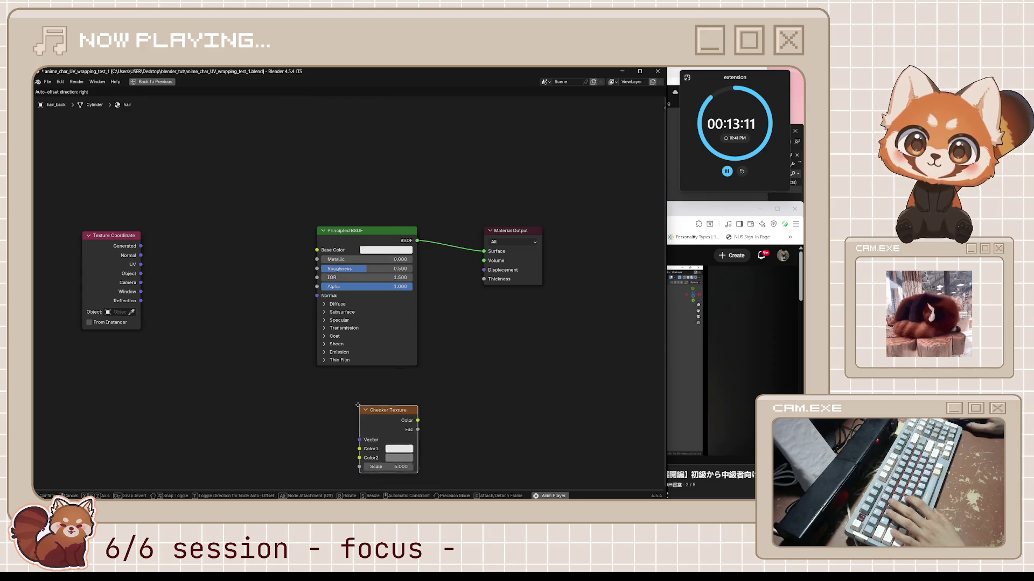
{"action": "left_click", "coordinate": [331, 404]}
{"action": "left_click_drag", "start_coordinate": [380, 227], "coordinate": [411, 204]}
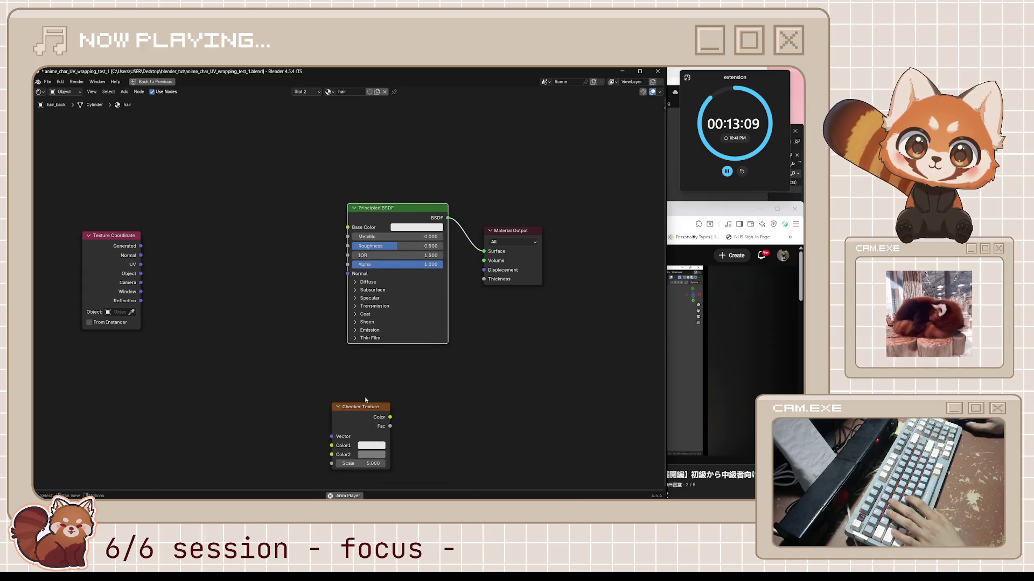
{"action": "left_click_drag", "start_coordinate": [364, 406], "coordinate": [335, 390]}
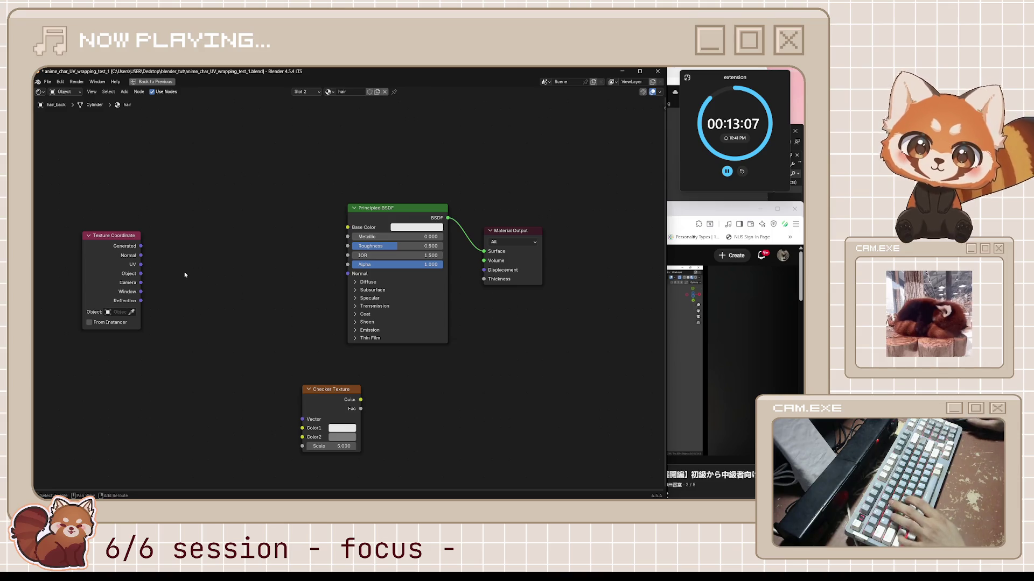
- Add a Mapping node and link Texture Coordinate UV into its Vector input
{"action": "key", "text": "shift+a"}
{"action": "type", "text": "mapping"}
{"action": "key", "text": "Return"}
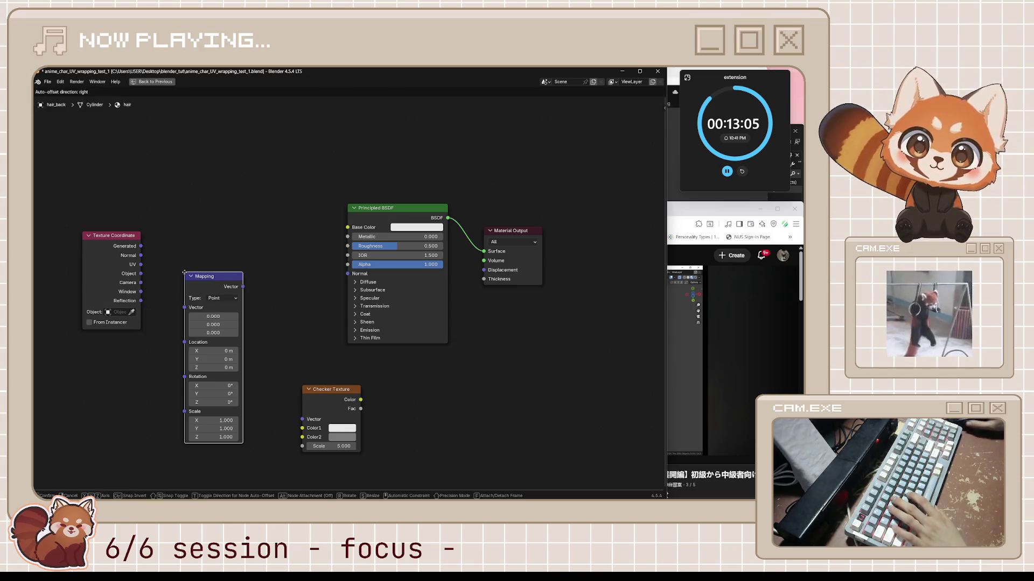
{"action": "left_click", "coordinate": [177, 250]}
{"action": "left_click_drag", "start_coordinate": [141, 264], "coordinate": [176, 284]}
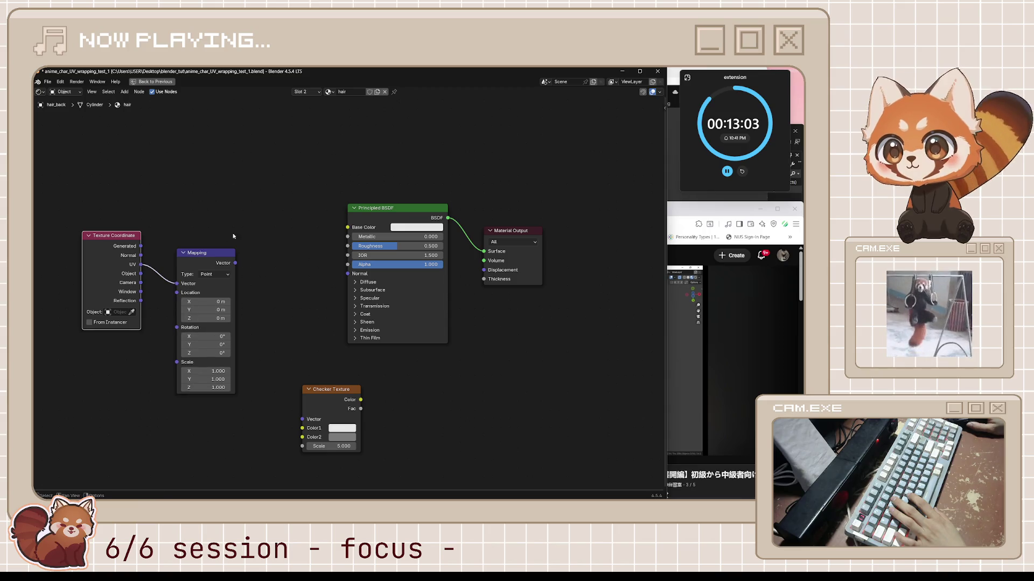
{"action": "left_click_drag", "start_coordinate": [226, 252], "coordinate": [204, 216]}
{"action": "left_click", "coordinate": [321, 198]}
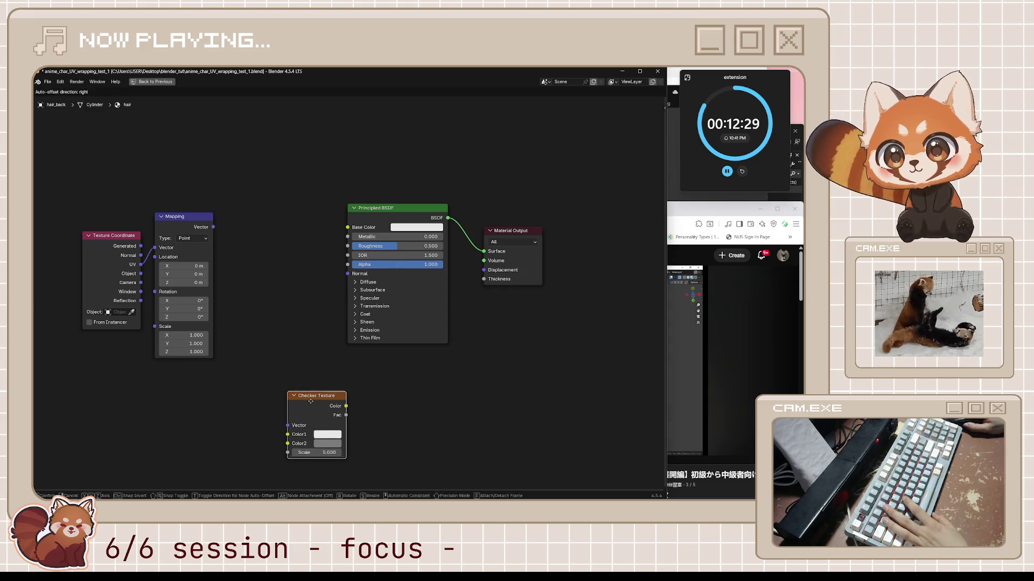
- Switch to the head material and select its Texture Coordinate, Mapping and Checker nodes
{"action": "middle_click_drag", "start_coordinate": [257, 270], "coordinate": [326, 253]}
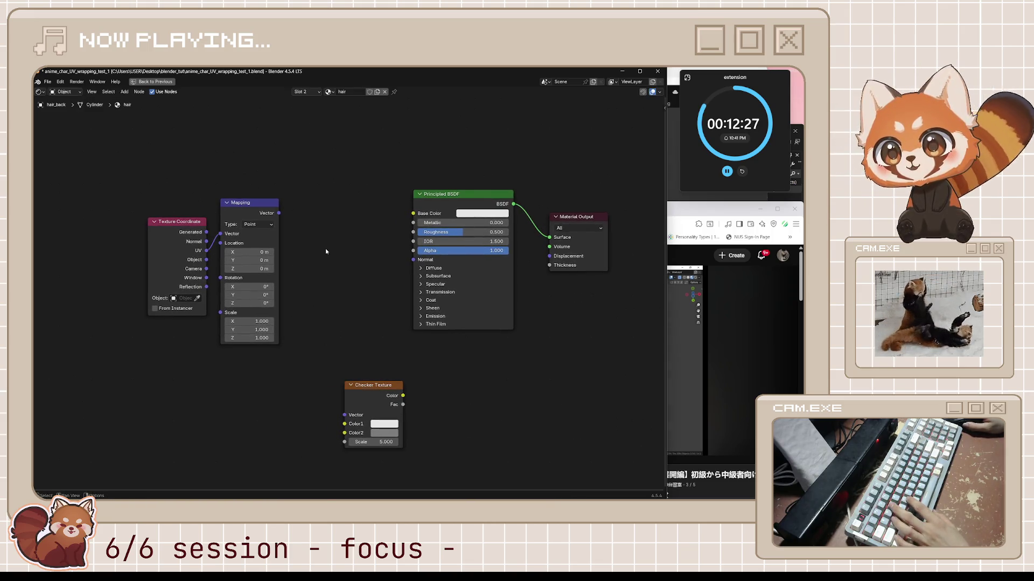
{"action": "left_click", "coordinate": [328, 92]}
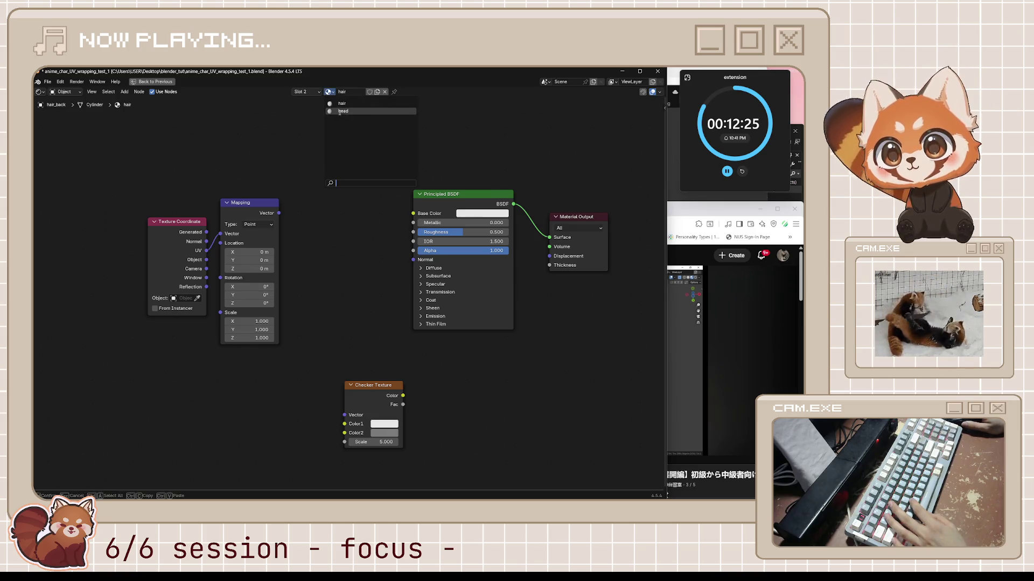
{"action": "left_click", "coordinate": [356, 125]}
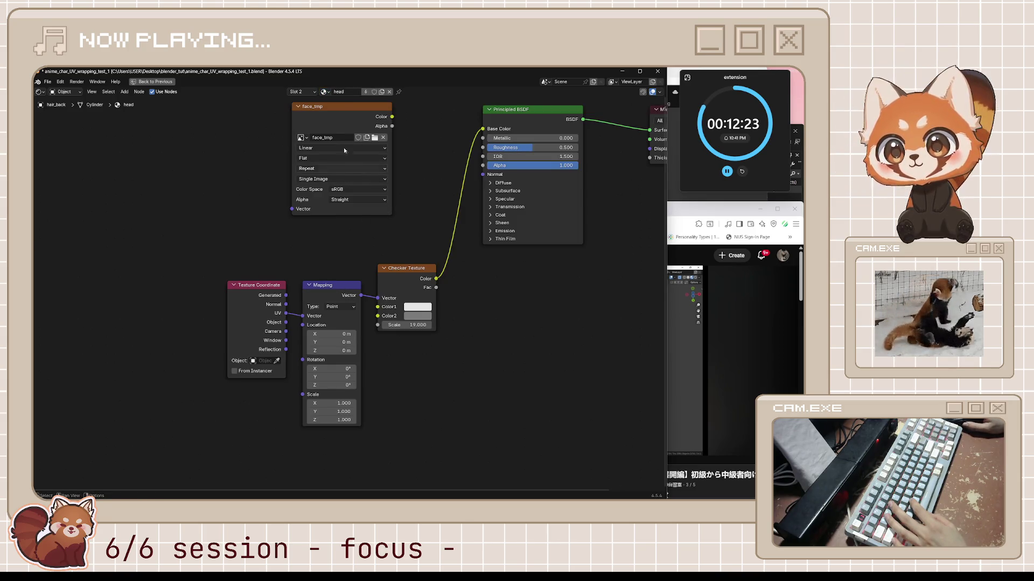
{"action": "left_click", "coordinate": [325, 92]}
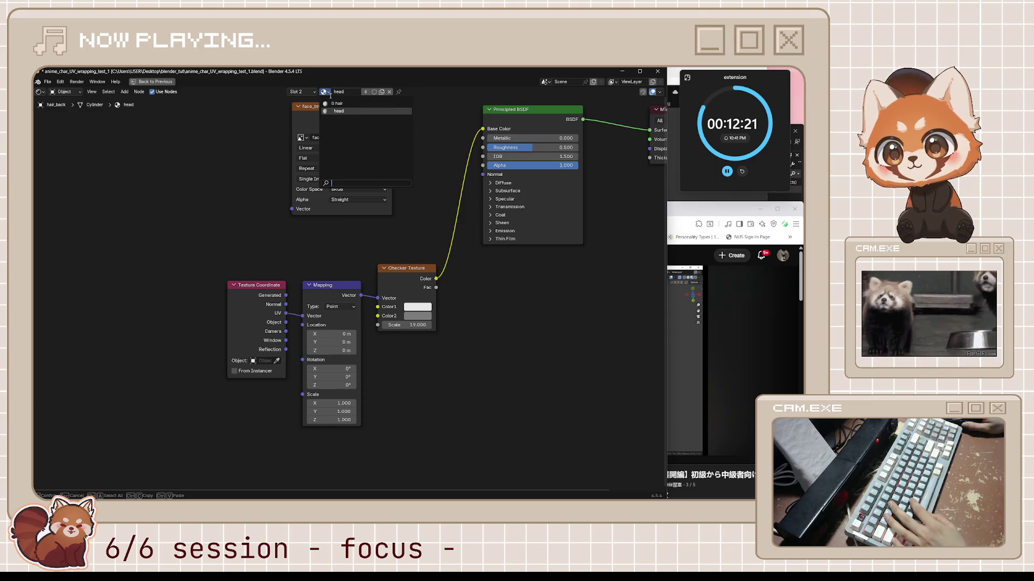
{"action": "mouse_move", "coordinate": [224, 261]}
{"action": "left_mouse_down"}
{"action": "mouse_move", "coordinate": [423, 339]}
{"action": "mouse_move", "coordinate": [391, 295]}
{"action": "left_mouse_up"}
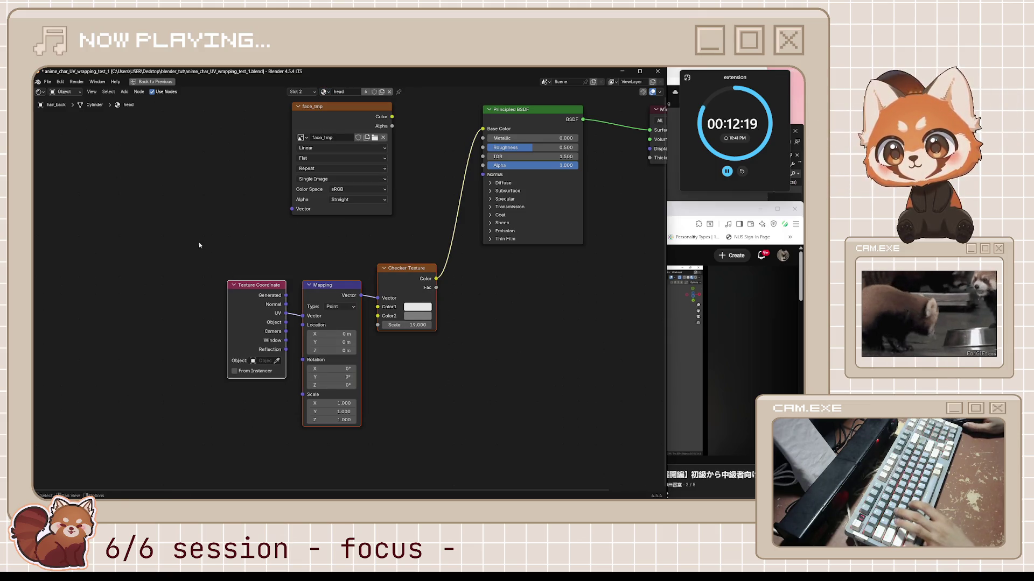
{"action": "left_click_drag", "start_coordinate": [198, 242], "coordinate": [426, 364]}
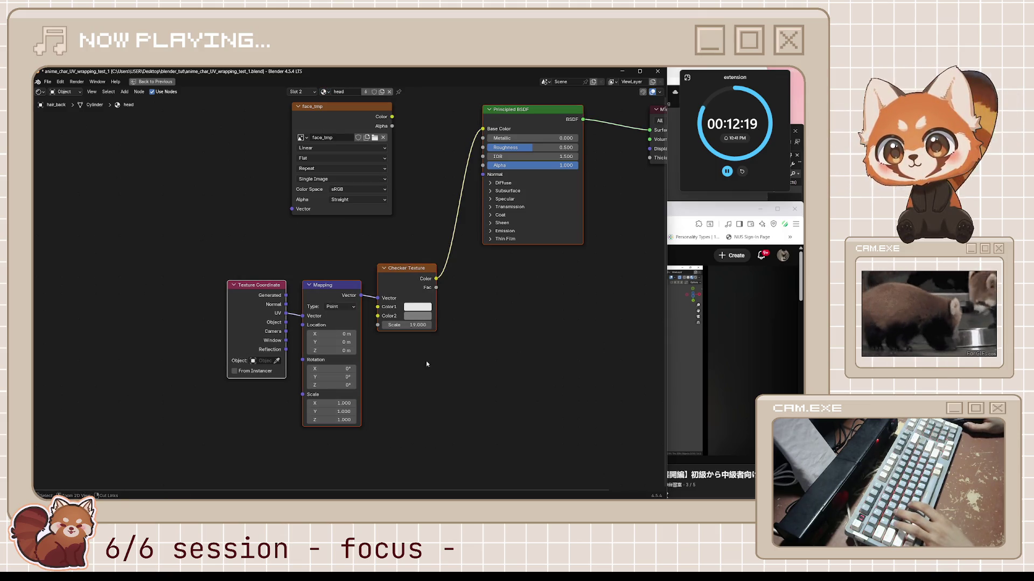
- Paste the nodes into 'hair', delete the duplicate BSDF and extra Checker, and select the redundant nodes
{"action": "left_click", "coordinate": [329, 94]}
{"action": "left_click", "coordinate": [355, 108]}
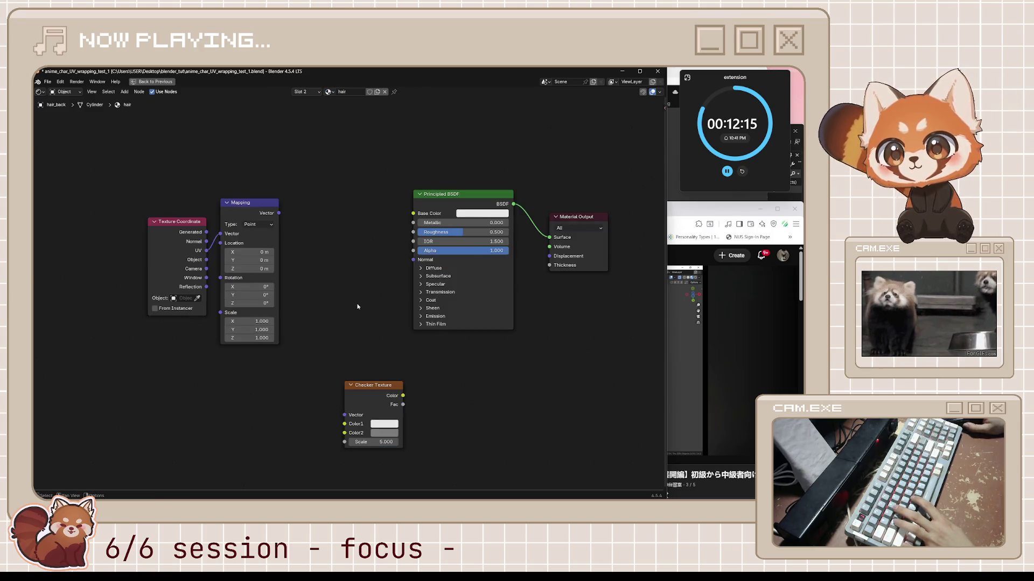
{"action": "key", "text": "ctrl+v"}
{"action": "left_click", "coordinate": [433, 195]}
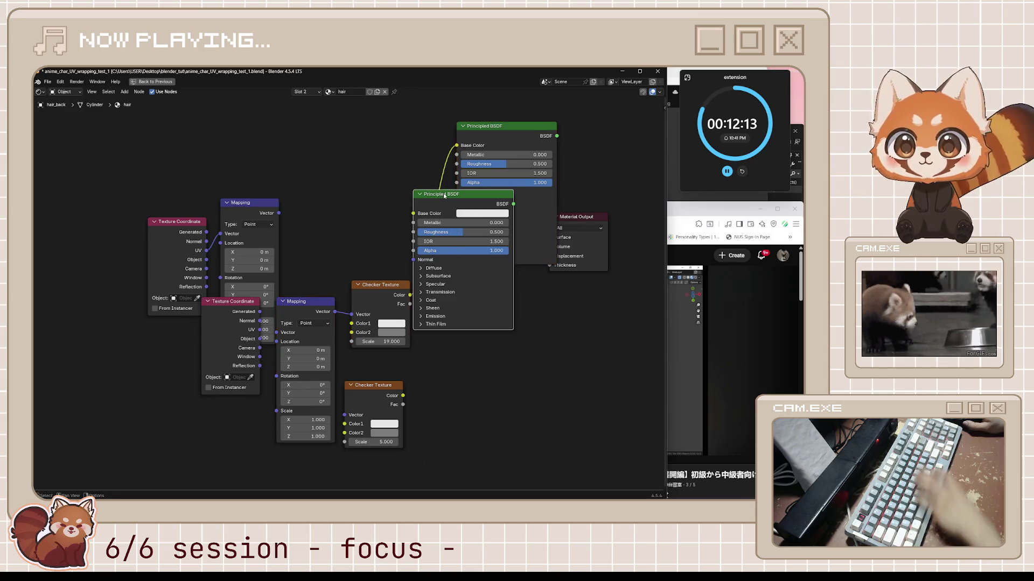
{"action": "key", "text": "x"}
{"action": "left_click", "coordinate": [373, 386]}
{"action": "key", "text": "x"}
{"action": "left_click_drag", "start_coordinate": [163, 160], "coordinate": [283, 288]}
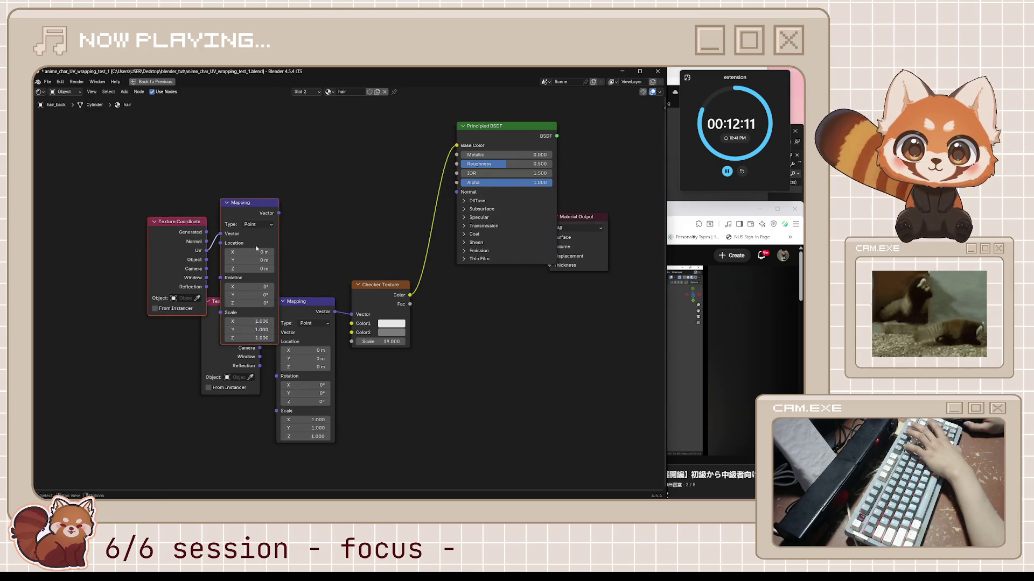
- Delete the redundant Texture Coordinate and Mapping nodes, restore the layout and save
{"action": "key", "text": "x"}
{"action": "key", "text": "ctrl+space"}
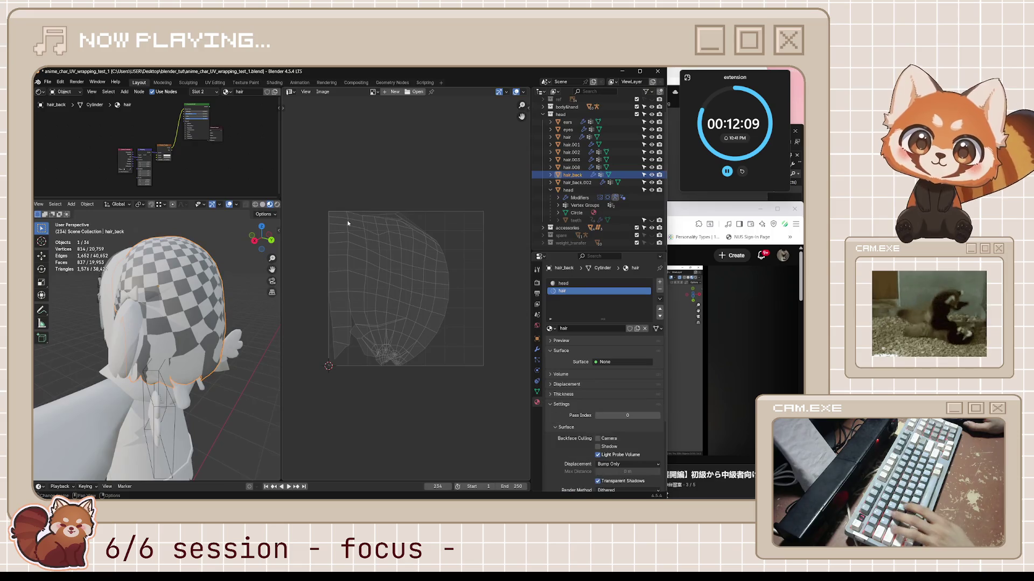
{"action": "key", "text": "ctrl+s"}
- Isolate hair_back in Edit Mode, select similar edges and clear their seams
{"action": "mouse_move", "coordinate": [229, 327]}
{"action": "middle_mouse_down"}
{"action": "mouse_move", "coordinate": [151, 335]}
{"action": "mouse_move", "coordinate": [180, 369]}
{"action": "mouse_move", "coordinate": [229, 348]}
{"action": "mouse_move", "coordinate": [217, 353]}
{"action": "middle_mouse_up"}
{"action": "key", "text": "KP_Divide"}
{"action": "key", "text": "Tab"}
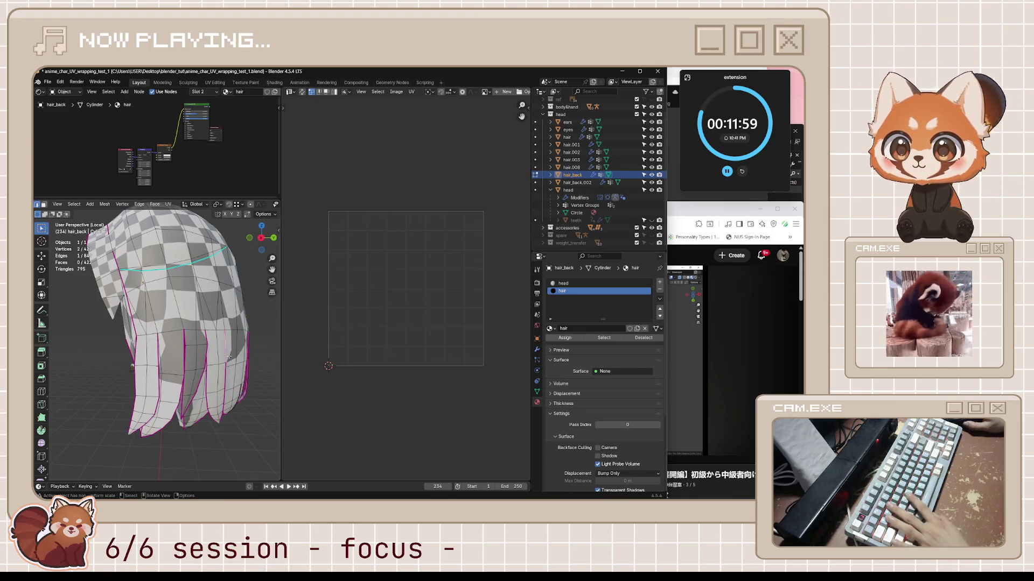
{"action": "key", "text": "shift+g"}
{"action": "left_click", "coordinate": [229, 357]}
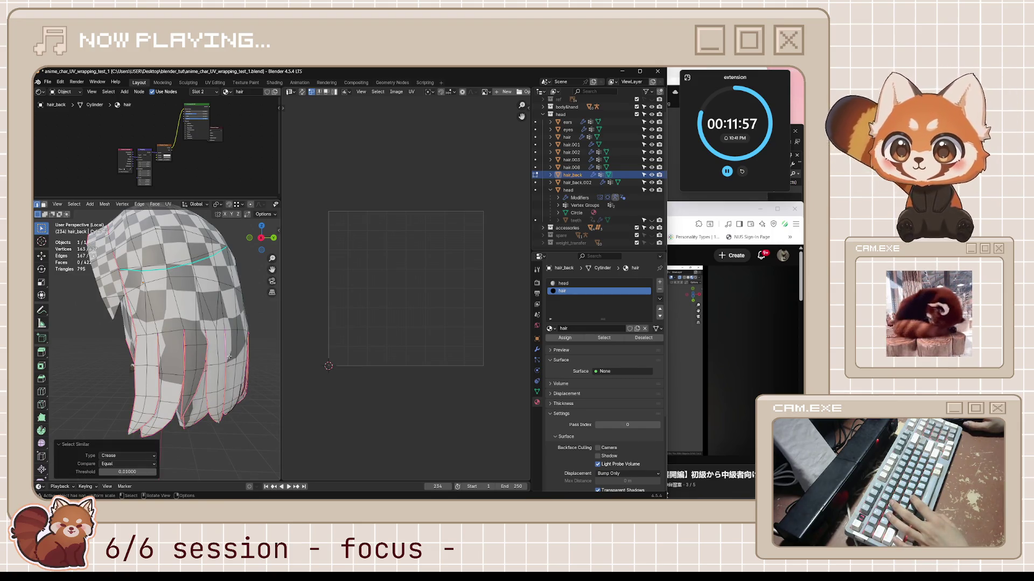
{"action": "right_click", "coordinate": [229, 357]}
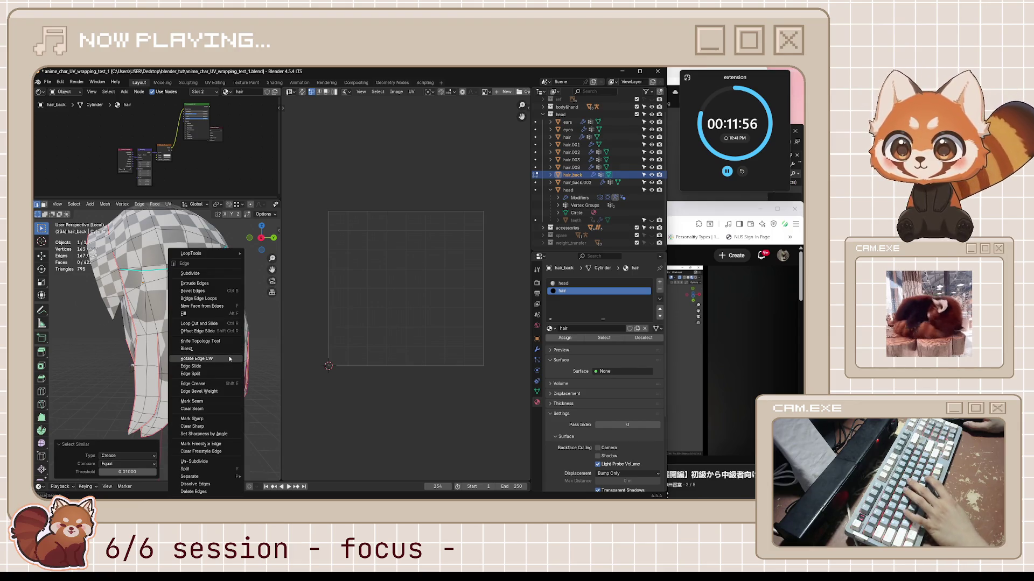
{"action": "left_click", "coordinate": [223, 399]}
- Select the whole hair mesh and unwrap it with Angle Based
{"action": "key", "text": "a"}
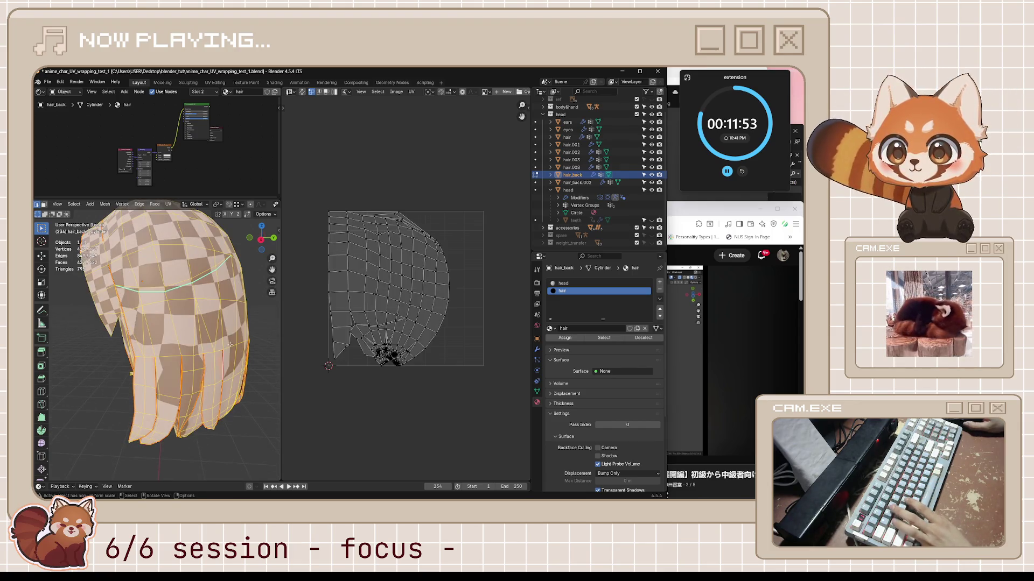
{"action": "key", "text": "u"}
{"action": "left_click", "coordinate": [230, 340]}
{"action": "key", "text": "u"}
{"action": "left_click", "coordinate": [229, 344]}
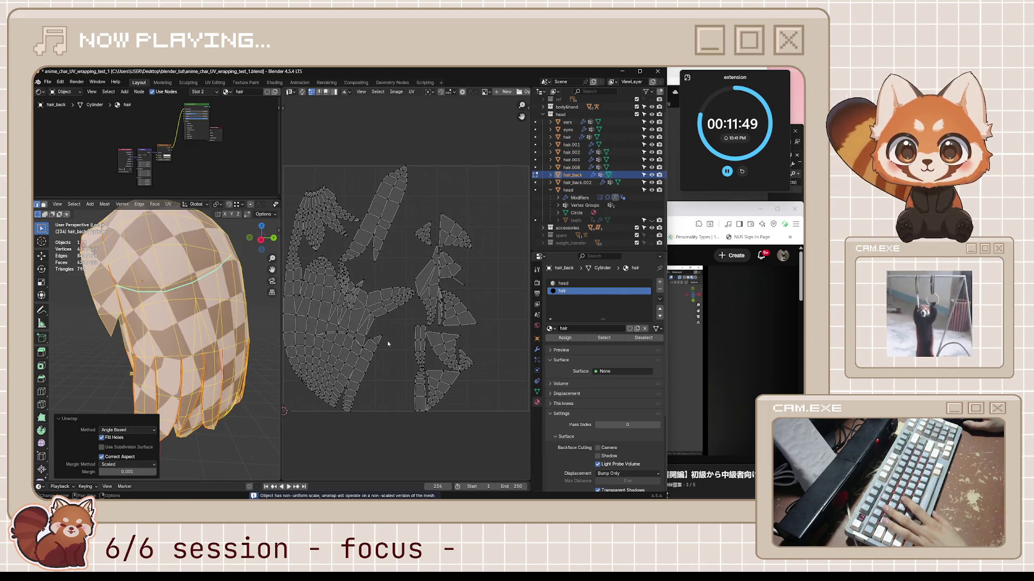
- Enable Mirror U in the hair_back Mirror modifier's Data options
{"action": "mouse_move", "coordinate": [172, 344]}
{"action": "middle_mouse_down"}
{"action": "mouse_move", "coordinate": [196, 344]}
{"action": "mouse_move", "coordinate": [229, 373]}
{"action": "mouse_move", "coordinate": [129, 389]}
{"action": "mouse_move", "coordinate": [152, 403]}
{"action": "middle_mouse_up"}
{"action": "scroll", "coordinate": [197, 347], "scroll_direction": "up", "scroll_amount": 5}
{"action": "scroll", "coordinate": [199, 354], "scroll_direction": "down", "scroll_amount": 5}
{"action": "scroll", "coordinate": [216, 363], "scroll_direction": "down", "scroll_amount": 4}
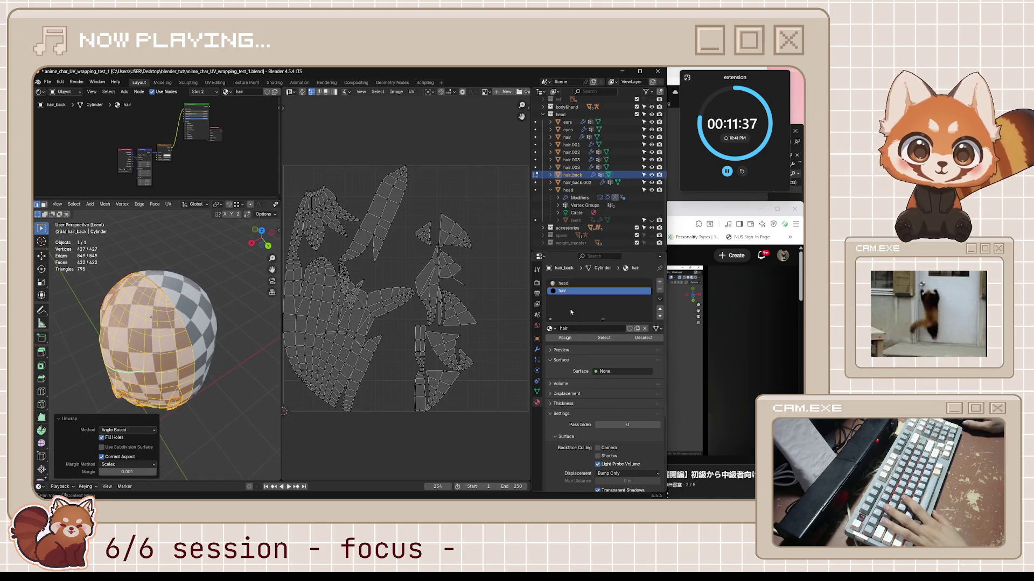
{"action": "scroll", "coordinate": [581, 414], "scroll_direction": "down", "scroll_amount": 3}
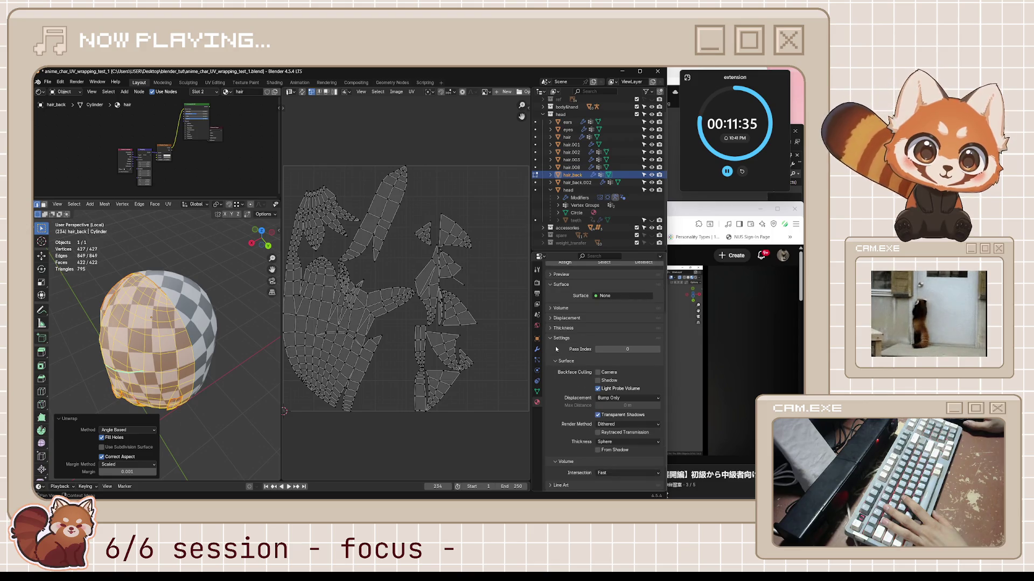
{"action": "left_click", "coordinate": [536, 351]}
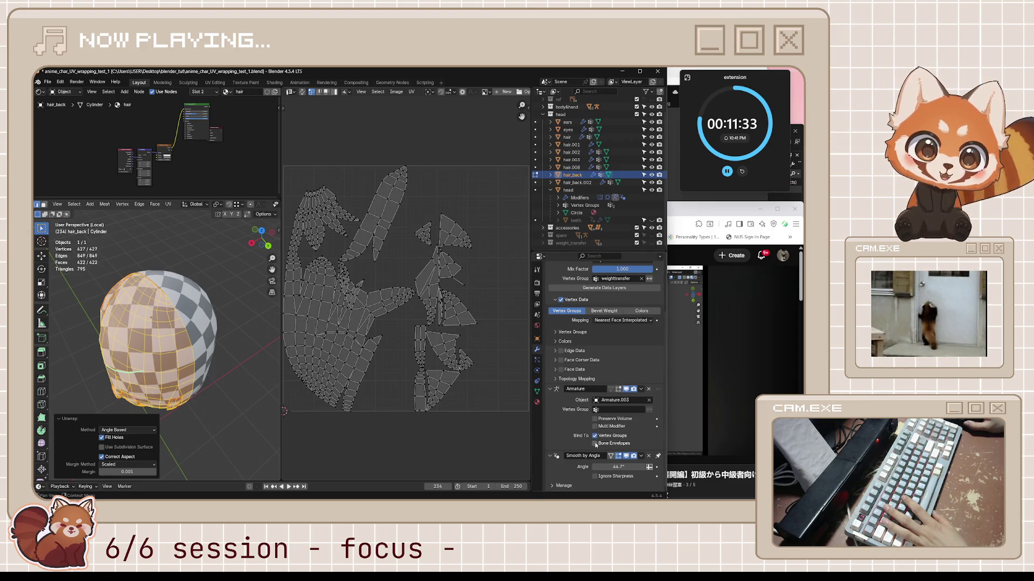
{"action": "scroll", "coordinate": [592, 377], "scroll_direction": "up", "scroll_amount": 3}
{"action": "left_click", "coordinate": [550, 296]}
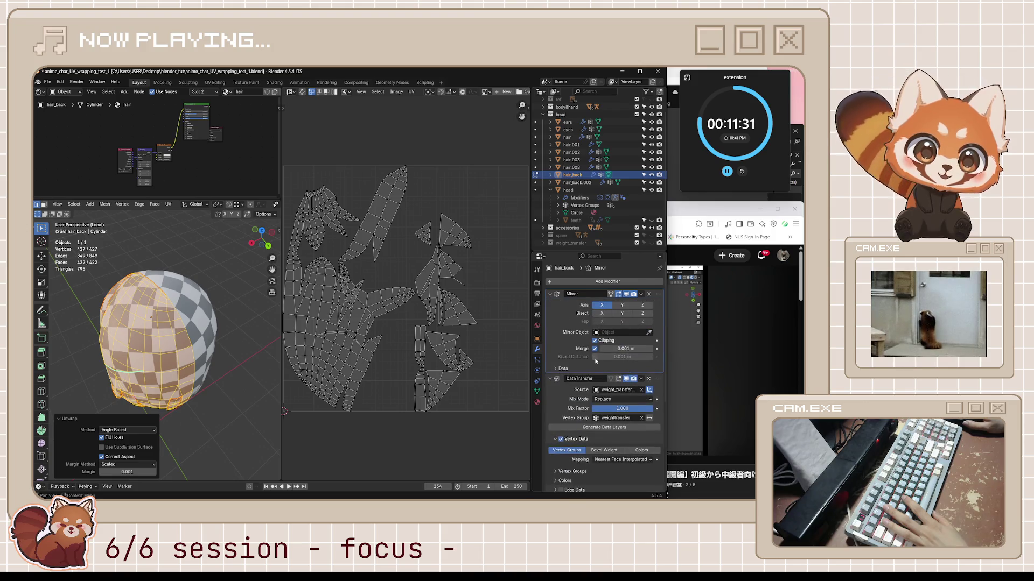
{"action": "left_click", "coordinate": [557, 370]}
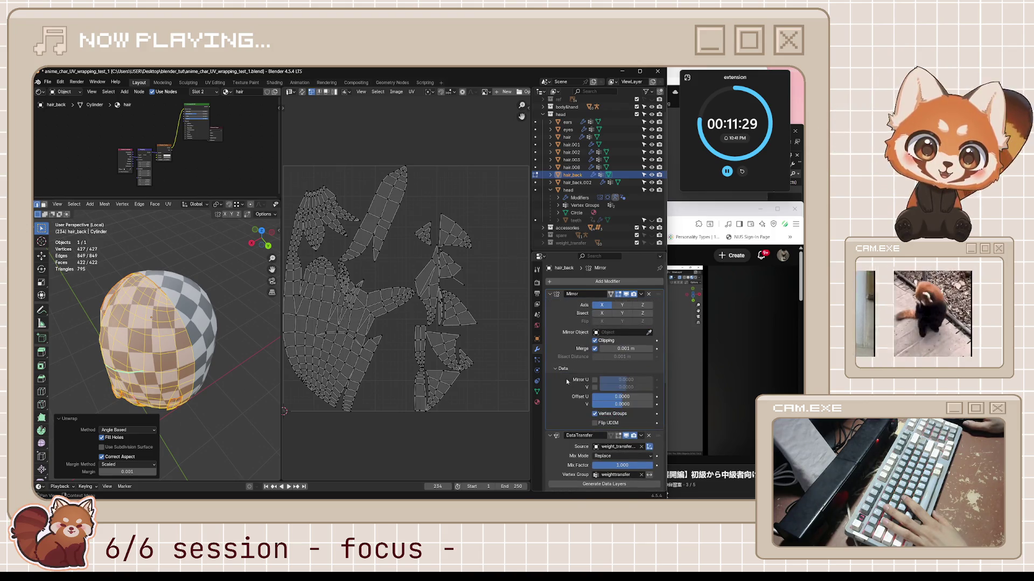
{"action": "left_click", "coordinate": [595, 380]}
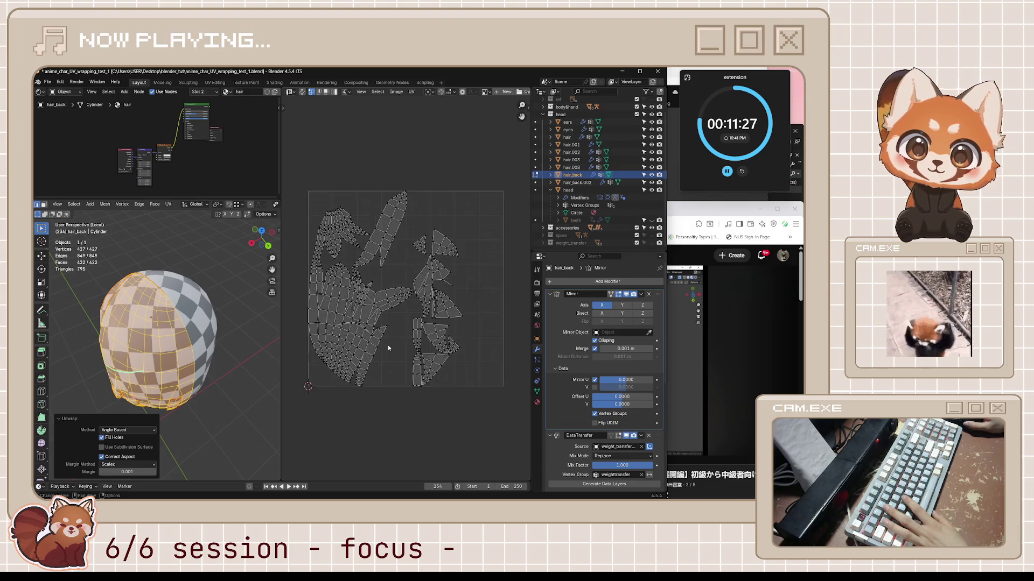
- Recentre the UV layout and save anime_char_UV_wrapping_test_1.blend
{"action": "middle_click_drag", "start_coordinate": [388, 349], "coordinate": [423, 357]}
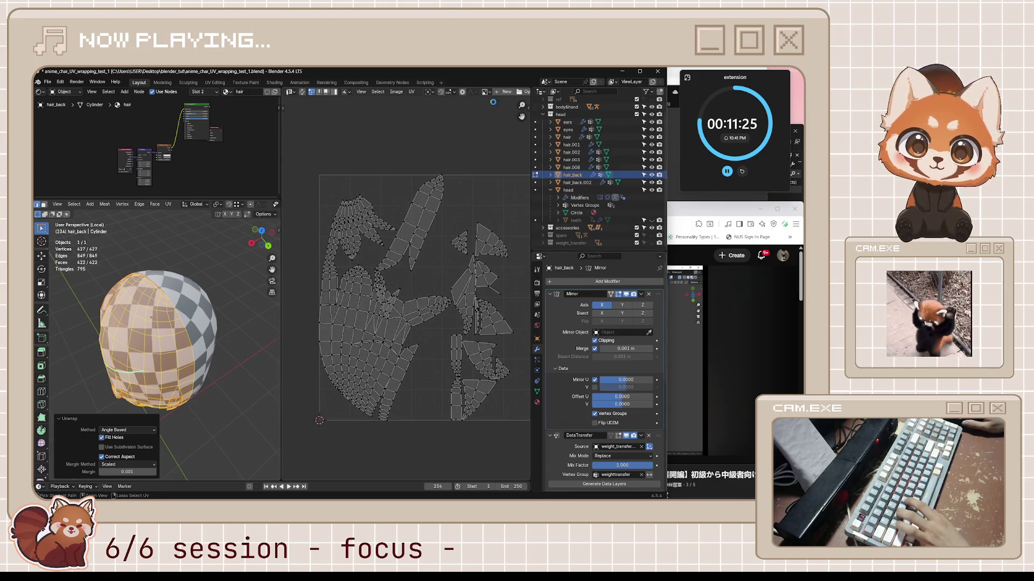
{"action": "key", "text": "ctrl+s"}
{"action": "scroll", "coordinate": [482, 94], "scroll_direction": "down", "scroll_amount": 3}
- Turn on Modified Edges in the UV editor overlays, frame the layout, and inspect the hair
{"action": "left_click", "coordinate": [470, 92]}
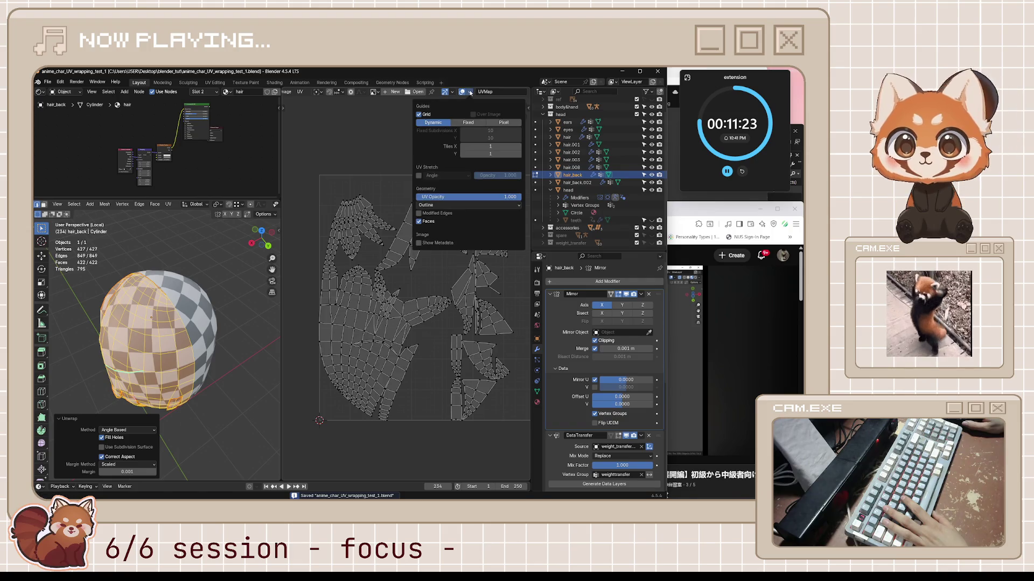
{"action": "left_click", "coordinate": [452, 214]}
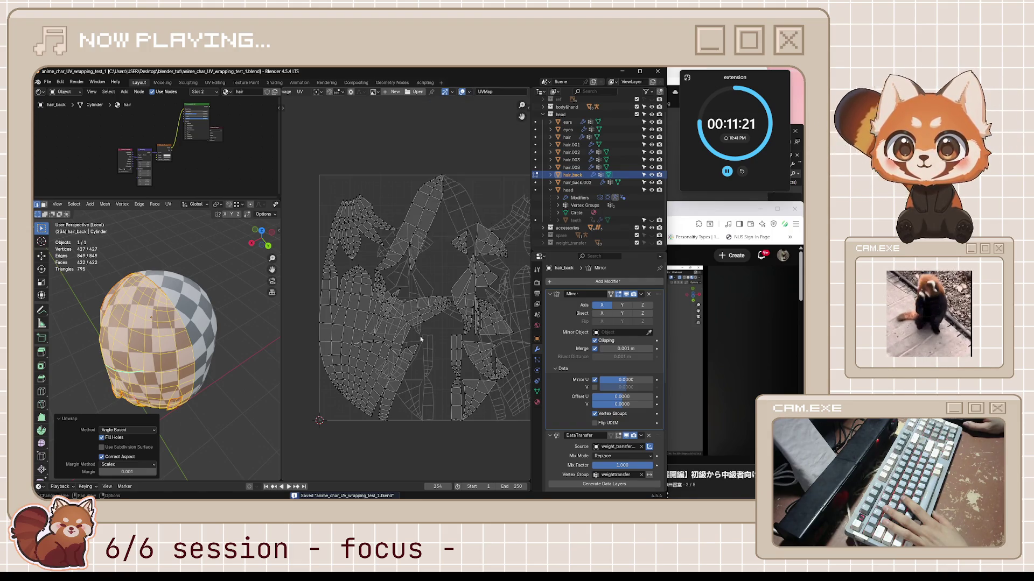
{"action": "key", "text": "Home"}
{"action": "scroll", "coordinate": [418, 358], "scroll_direction": "up", "scroll_amount": 2}
{"action": "mouse_move", "coordinate": [226, 312]}
{"action": "middle_mouse_down"}
{"action": "mouse_move", "coordinate": [218, 310]}
{"action": "mouse_move", "coordinate": [232, 307]}
{"action": "middle_mouse_up"}
{"action": "scroll", "coordinate": [203, 323], "scroll_direction": "up", "scroll_amount": 2}
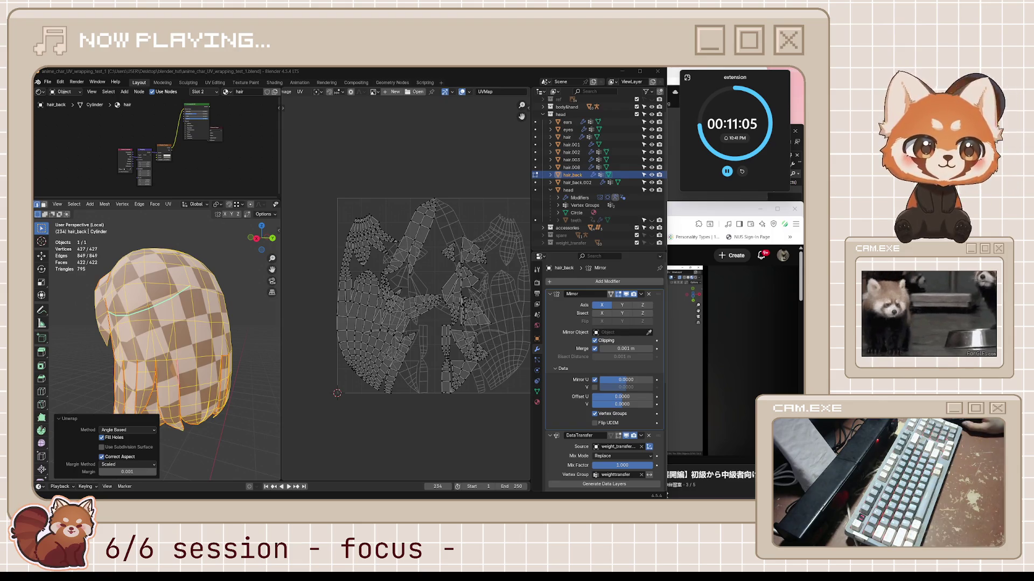
{"action": "mouse_move", "coordinate": [134, 323]}
{"action": "middle_mouse_down"}
{"action": "mouse_move", "coordinate": [235, 323]}
{"action": "mouse_move", "coordinate": [215, 324]}
{"action": "middle_mouse_up"}
{"action": "scroll", "coordinate": [207, 325], "scroll_direction": "up", "scroll_amount": 6}
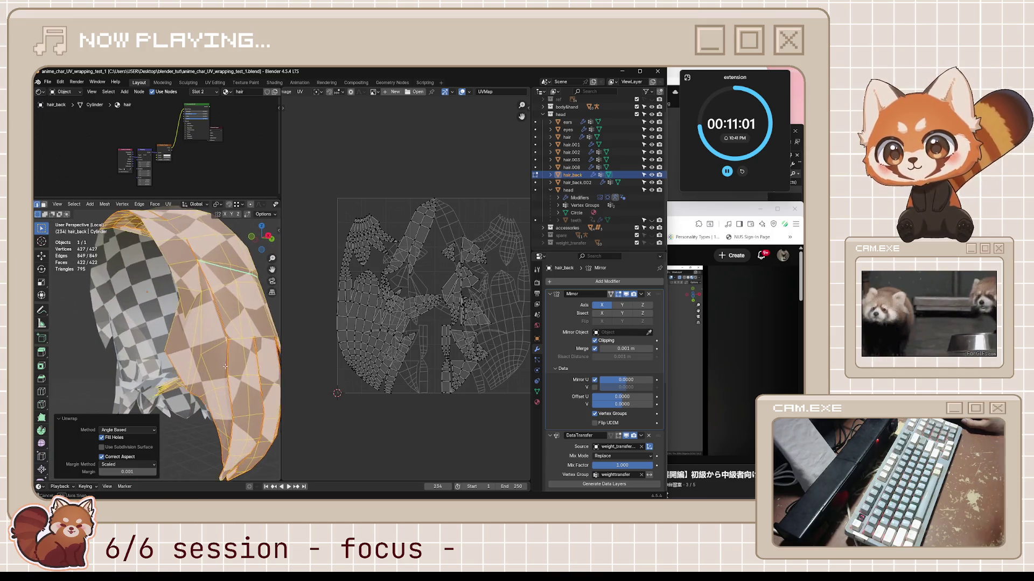
- Mark seams on the first pinched edges of the back hair
{"action": "scroll", "coordinate": [208, 325], "scroll_direction": "down", "scroll_amount": 4}
{"action": "left_click", "coordinate": [190, 318]}
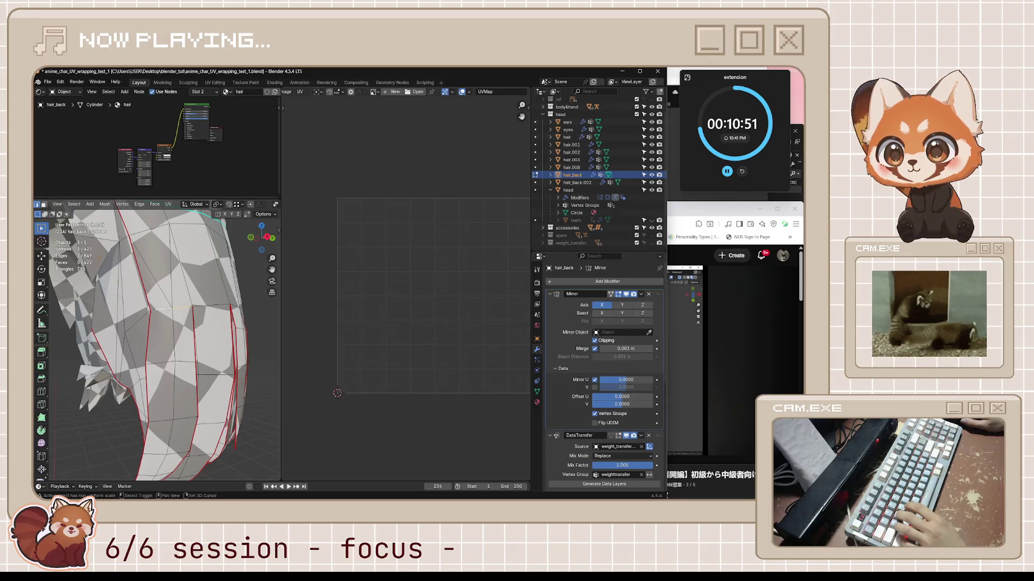
{"action": "key", "text": "ctrl+e"}
{"action": "left_click", "coordinate": [190, 318]}
{"action": "middle_click_drag", "start_coordinate": [190, 318], "coordinate": [177, 294]}
{"action": "scroll", "coordinate": [177, 293], "scroll_direction": "up", "scroll_amount": 6}
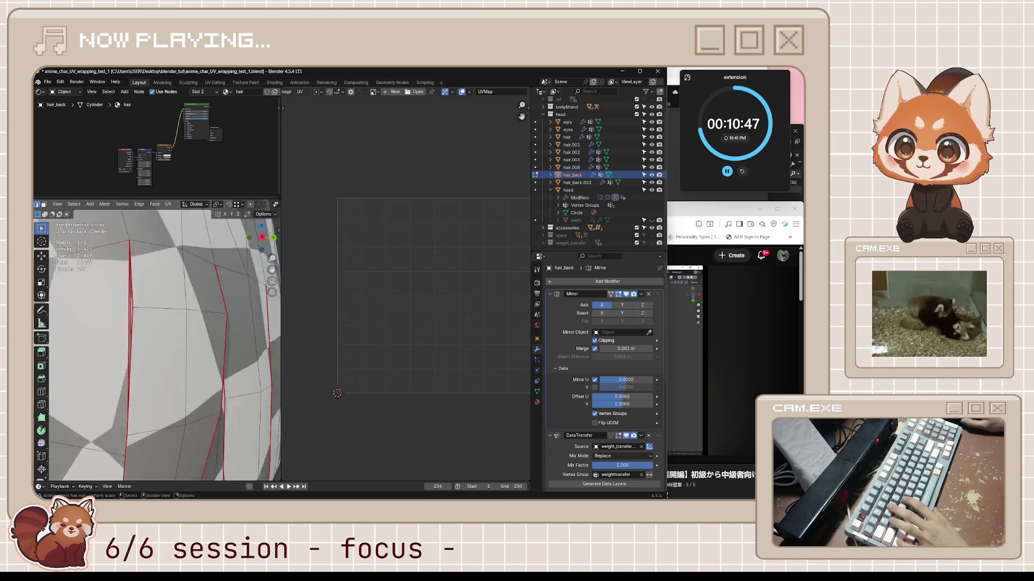
{"action": "left_click", "coordinate": [200, 268], "text": "shift"}
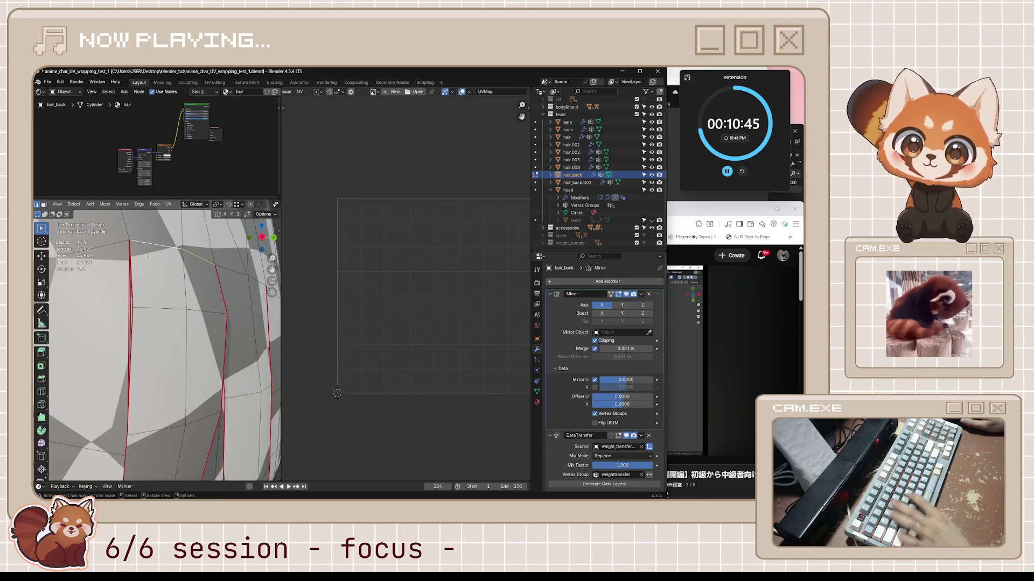
{"action": "key", "text": "ctrl+e"}
{"action": "left_click", "coordinate": [157, 287]}
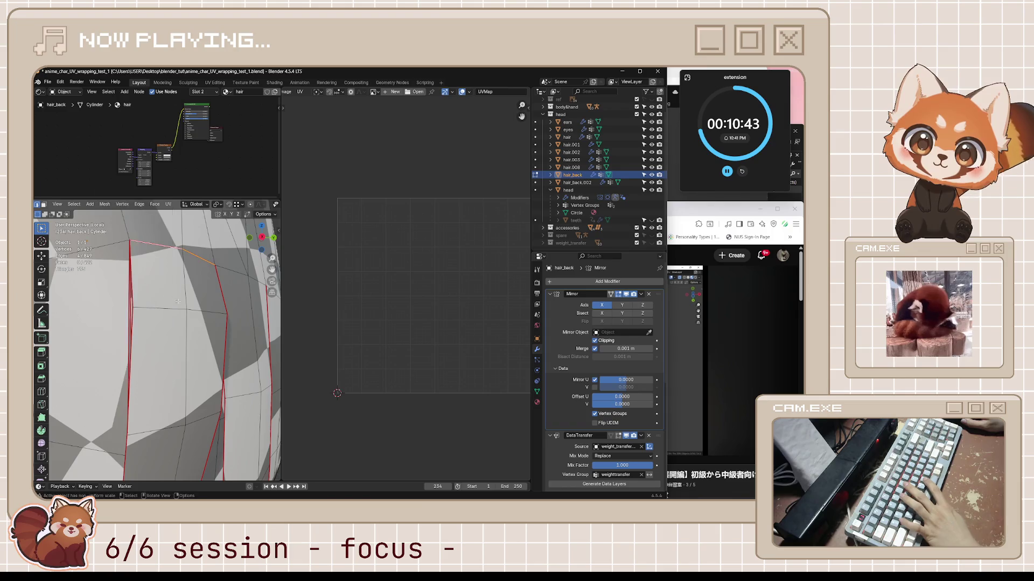
- Mark seams on further pinch-point edges while orbiting around the hair
{"action": "scroll", "coordinate": [170, 316], "scroll_direction": "down", "scroll_amount": 4}
{"action": "middle_click_drag", "start_coordinate": [171, 316], "coordinate": [137, 277]}
{"action": "left_click", "coordinate": [134, 275]}
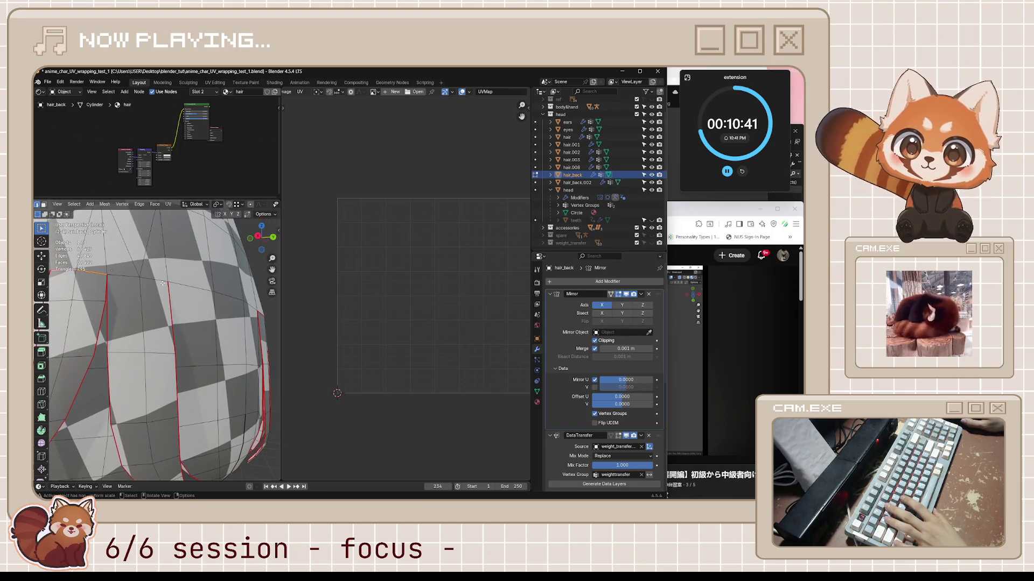
{"action": "key", "text": "ctrl+e"}
{"action": "left_click", "coordinate": [134, 278]}
{"action": "scroll", "coordinate": [162, 323], "scroll_direction": "down", "scroll_amount": 3}
{"action": "mouse_move", "coordinate": [161, 323]}
{"action": "middle_mouse_down"}
{"action": "mouse_move", "coordinate": [196, 375]}
{"action": "mouse_move", "coordinate": [191, 429]}
{"action": "mouse_move", "coordinate": [192, 273]}
{"action": "mouse_move", "coordinate": [235, 338]}
{"action": "mouse_move", "coordinate": [235, 275]}
{"action": "mouse_move", "coordinate": [236, 293]}
{"action": "middle_mouse_up"}
{"action": "scroll", "coordinate": [197, 375], "scroll_direction": "up", "scroll_amount": 2}
{"action": "mouse_move", "coordinate": [204, 365]}
{"action": "middle_mouse_down"}
{"action": "mouse_move", "coordinate": [180, 298]}
{"action": "mouse_move", "coordinate": [209, 364]}
{"action": "mouse_move", "coordinate": [199, 273]}
{"action": "middle_mouse_up"}
{"action": "scroll", "coordinate": [180, 298], "scroll_direction": "up", "scroll_amount": 4}
{"action": "scroll", "coordinate": [180, 299], "scroll_direction": "down", "scroll_amount": 3}
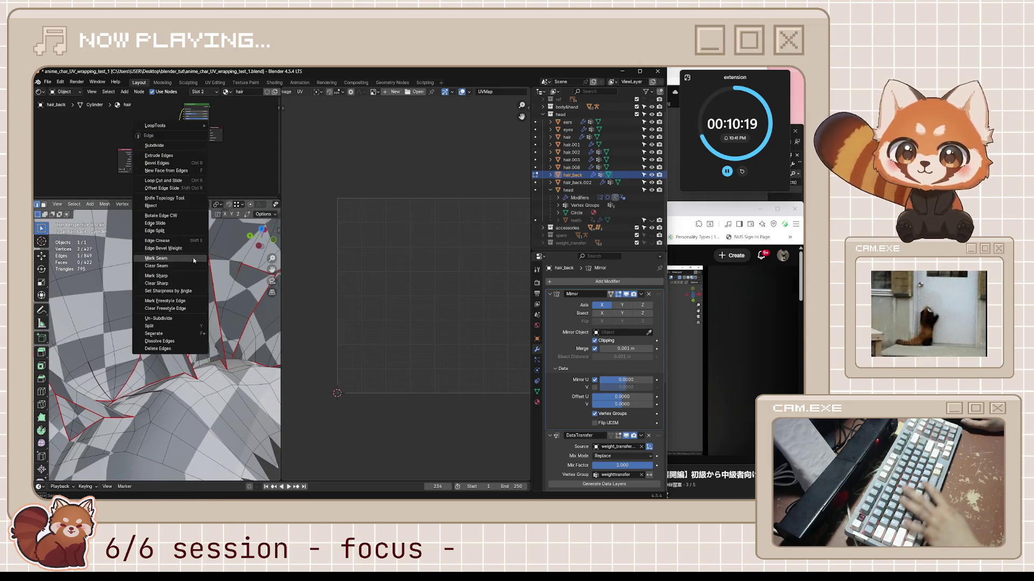
{"action": "key", "text": "ctrl+e"}
{"action": "left_click", "coordinate": [163, 262]}
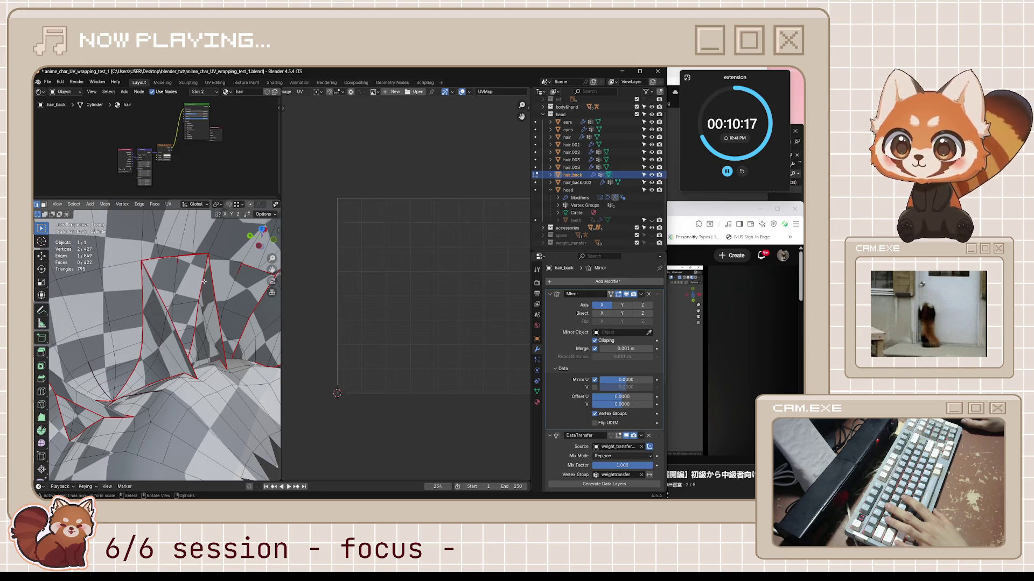
- Mark one more pinch-point seam and view the whole hair mesh
{"action": "middle_click_drag", "start_coordinate": [163, 263], "coordinate": [250, 285]}
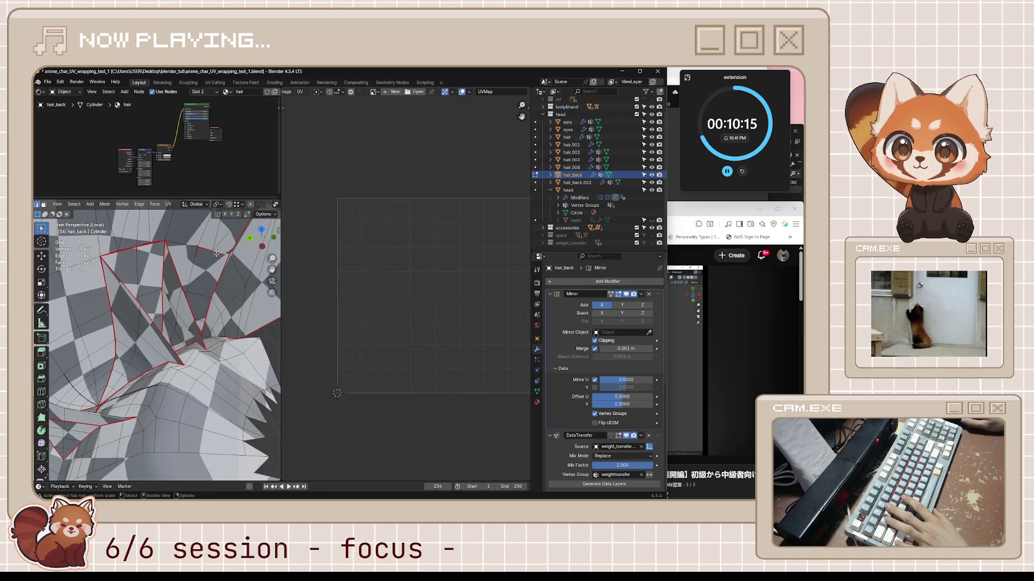
{"action": "scroll", "coordinate": [210, 280], "scroll_direction": "up", "scroll_amount": 5}
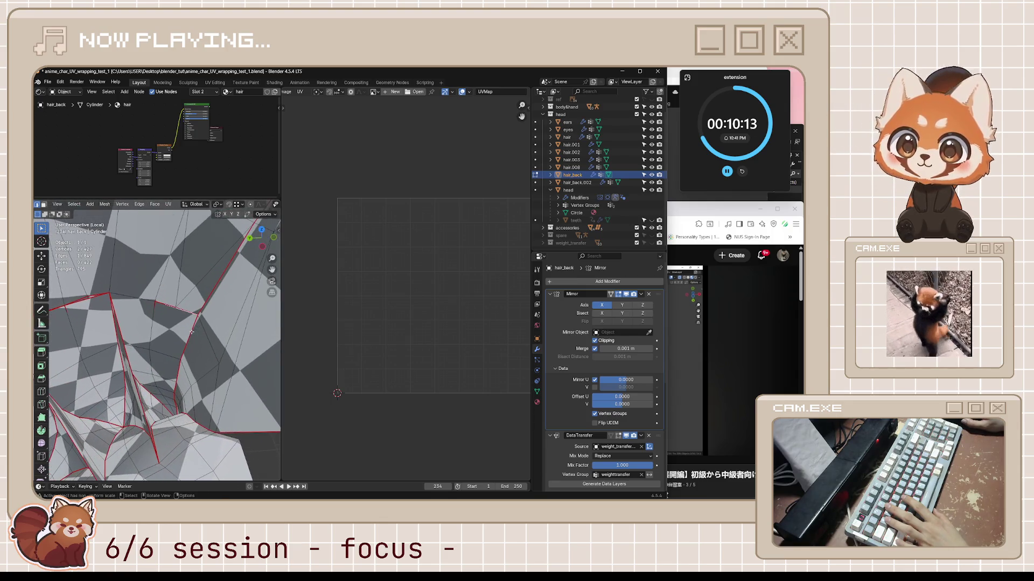
{"action": "scroll", "coordinate": [180, 327], "scroll_direction": "up", "scroll_amount": 3}
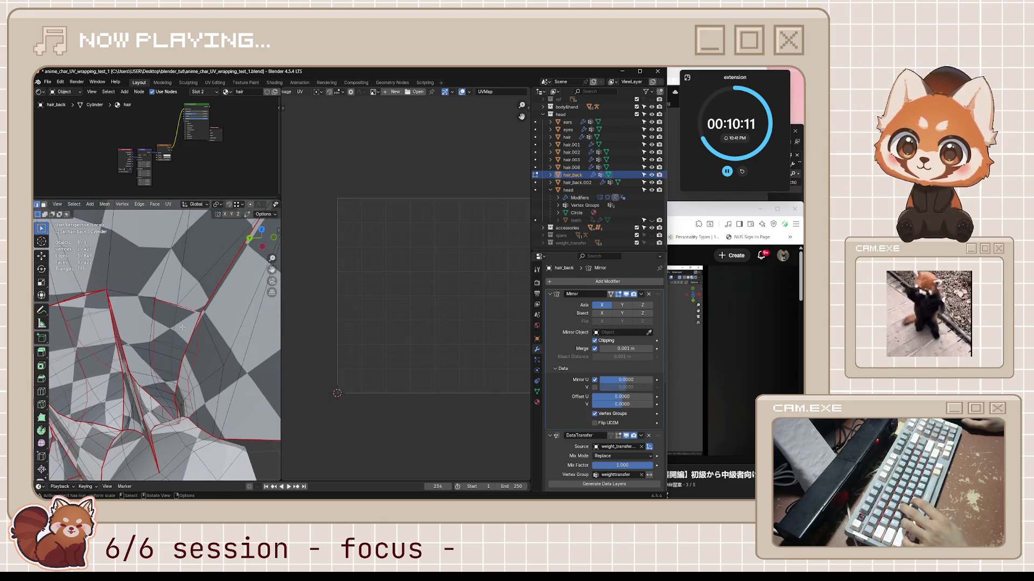
{"action": "key", "text": "ctrl+e"}
{"action": "left_click", "coordinate": [173, 310]}
{"action": "middle_click_drag", "start_coordinate": [173, 310], "coordinate": [216, 338]}
{"action": "scroll", "coordinate": [216, 339], "scroll_direction": "down", "scroll_amount": 10}
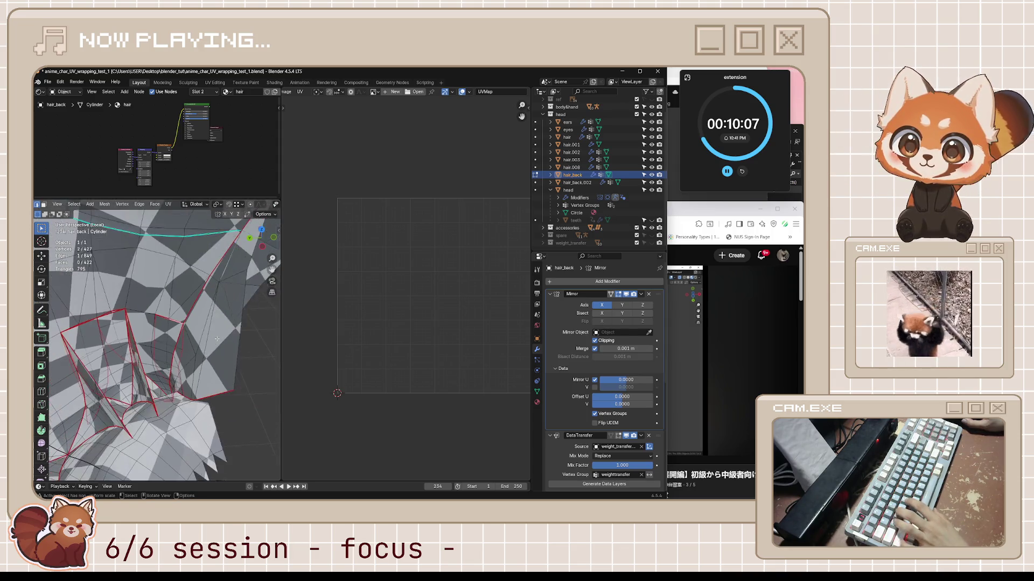
{"action": "mouse_move", "coordinate": [97, 323]}
{"action": "middle_mouse_down"}
{"action": "mouse_move", "coordinate": [82, 318]}
{"action": "mouse_move", "coordinate": [130, 314]}
{"action": "middle_mouse_up"}
- Re-unwrap the whole hair mesh with the new seams and save
{"action": "key", "text": "a"}
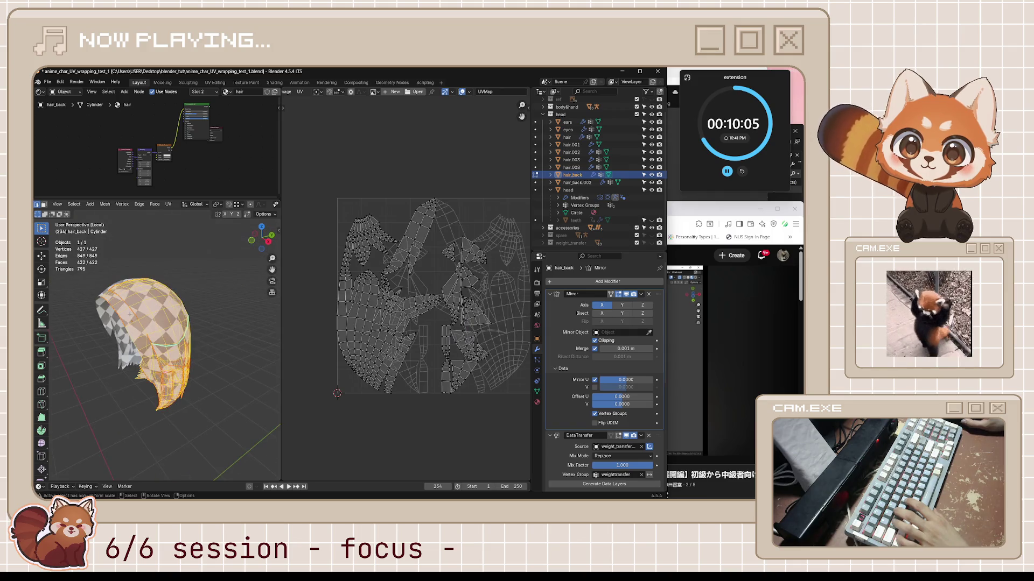
{"action": "key", "text": "u"}
{"action": "left_click", "coordinate": [129, 314]}
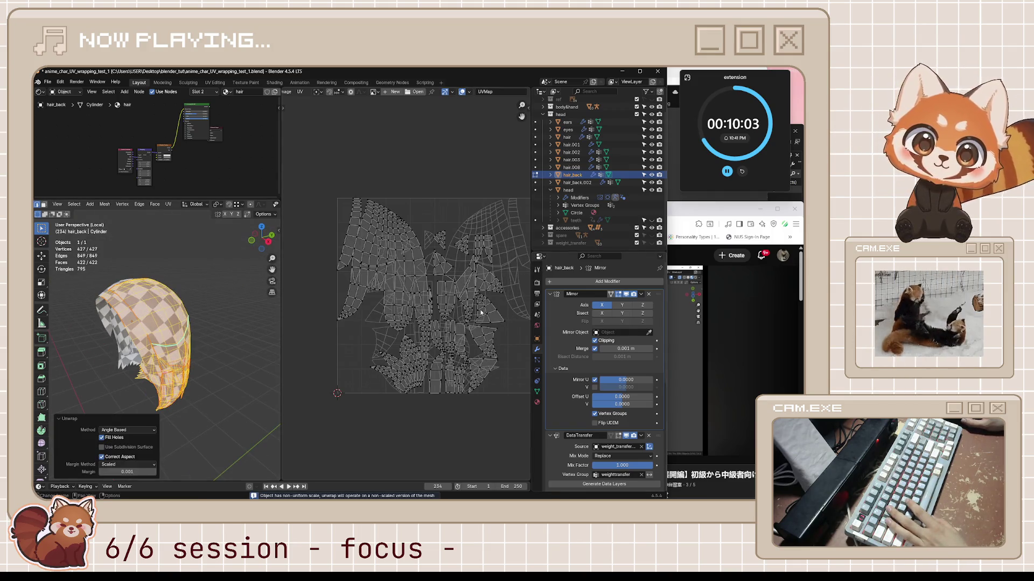
{"action": "middle_click_drag", "start_coordinate": [457, 304], "coordinate": [449, 304]}
{"action": "key", "text": "ctrl+s"}
- Move the large UV island left of the UV square and the strip island below it
{"action": "middle_click_drag", "start_coordinate": [402, 230], "coordinate": [411, 231]}
{"action": "key", "text": "l"}
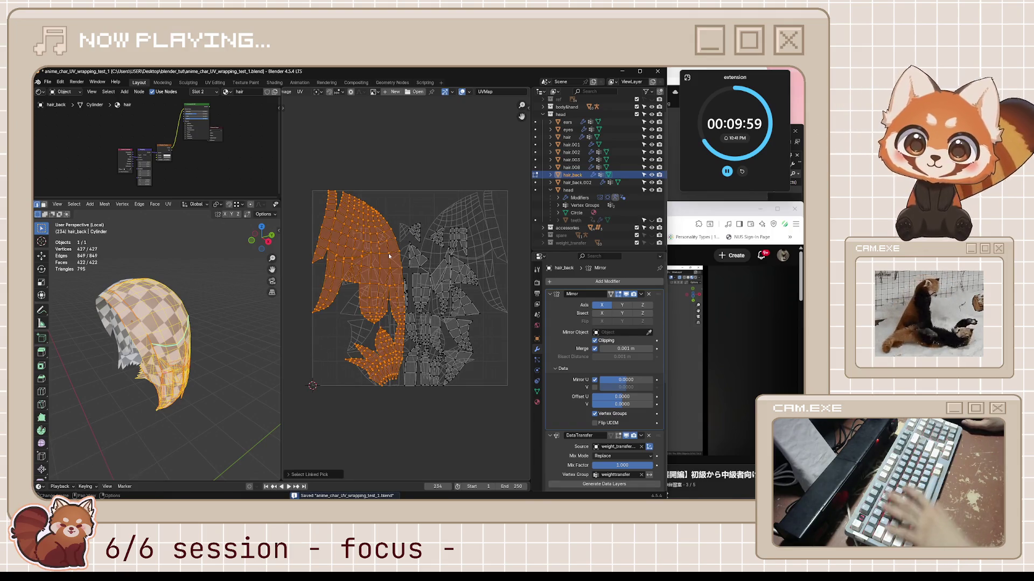
{"action": "key", "text": "g"}
{"action": "left_click", "coordinate": [368, 328]}
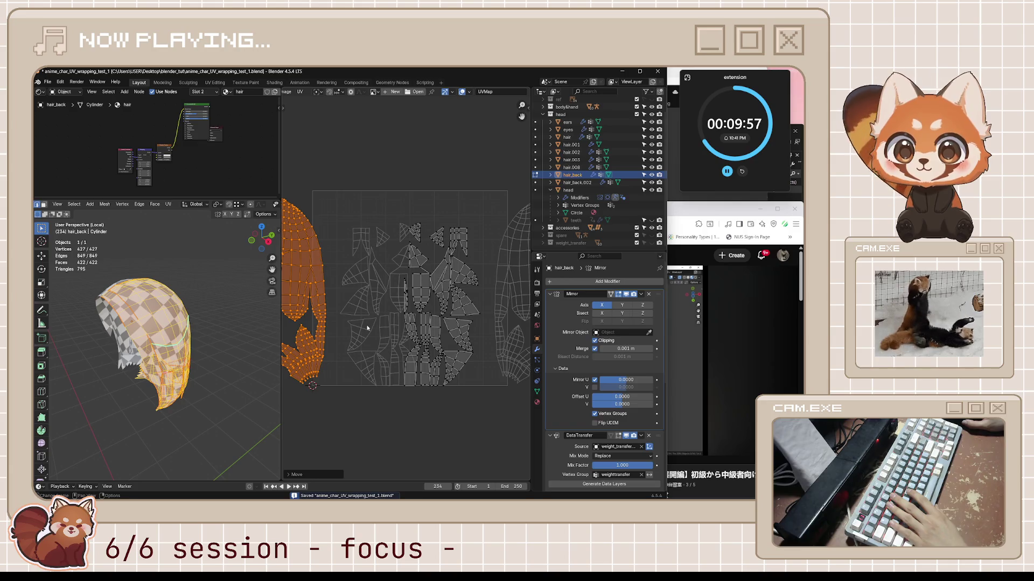
{"action": "scroll", "coordinate": [388, 269], "scroll_direction": "up", "scroll_amount": 1}
{"action": "scroll", "coordinate": [405, 208], "scroll_direction": "up", "scroll_amount": 2}
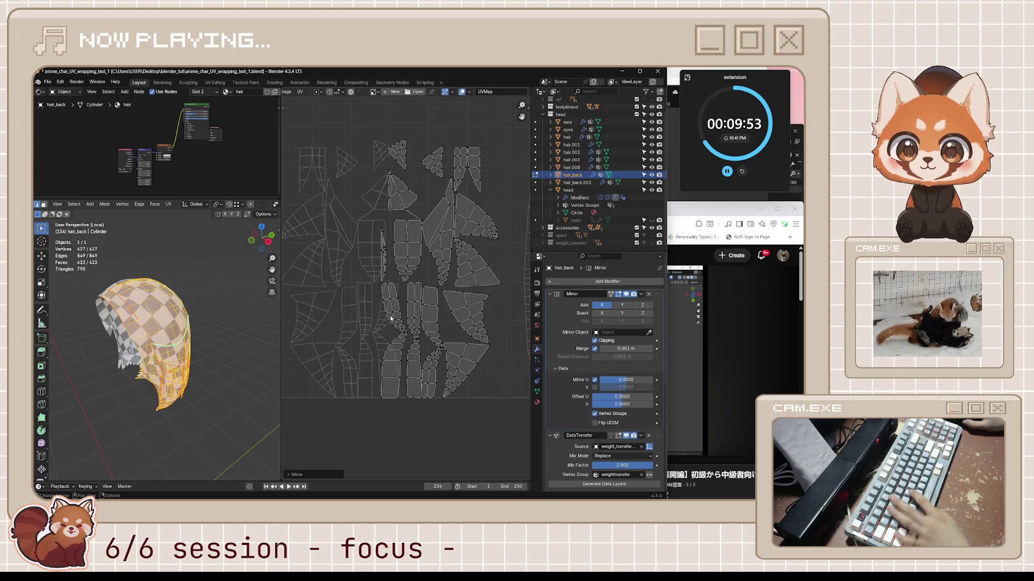
{"action": "key", "text": "l"}
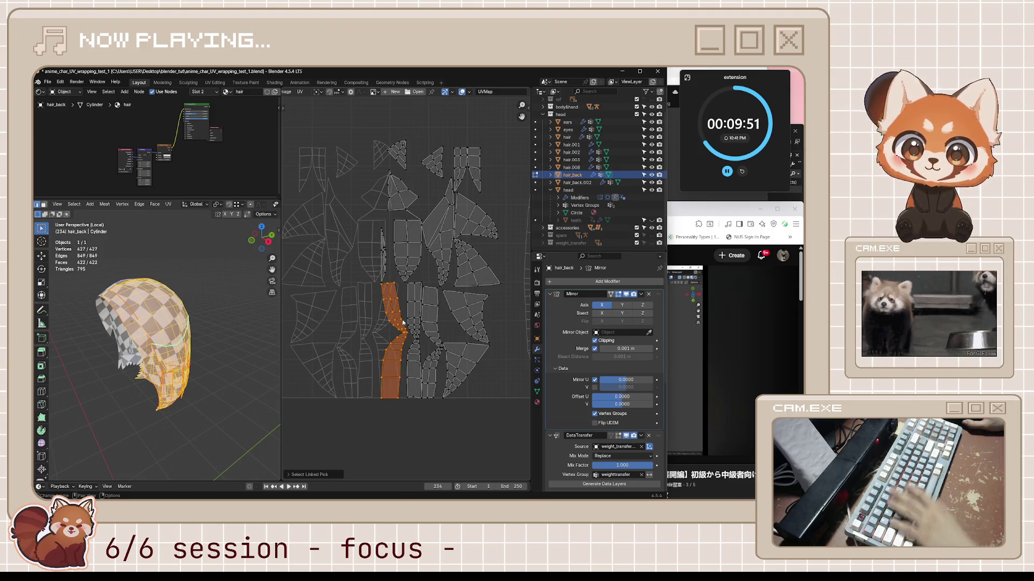
{"action": "key", "text": "g"}
{"action": "left_click", "coordinate": [425, 442]}
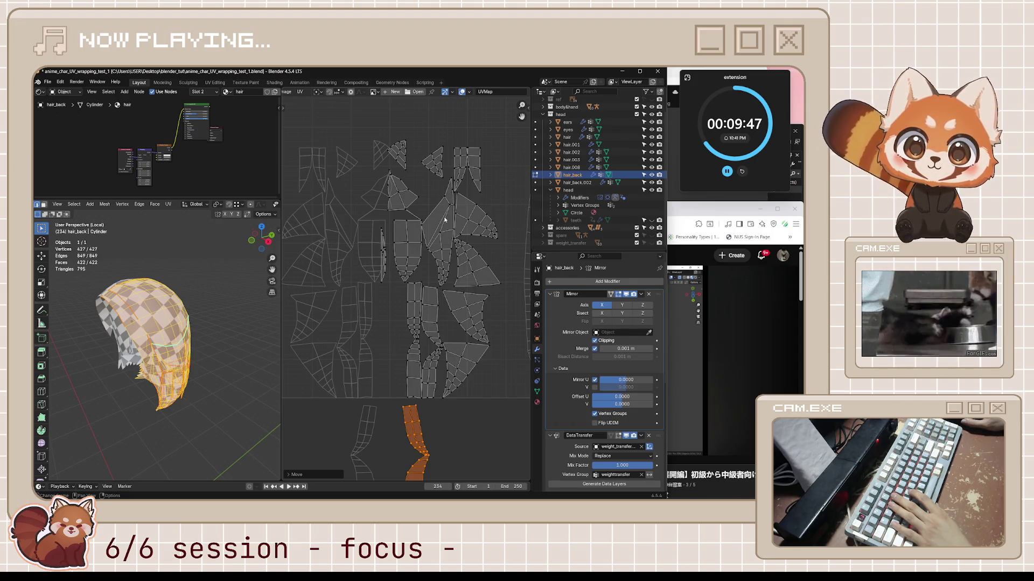
- Select the linked triangular UV island and view the hair's underside
{"action": "key", "text": "alt+a"}
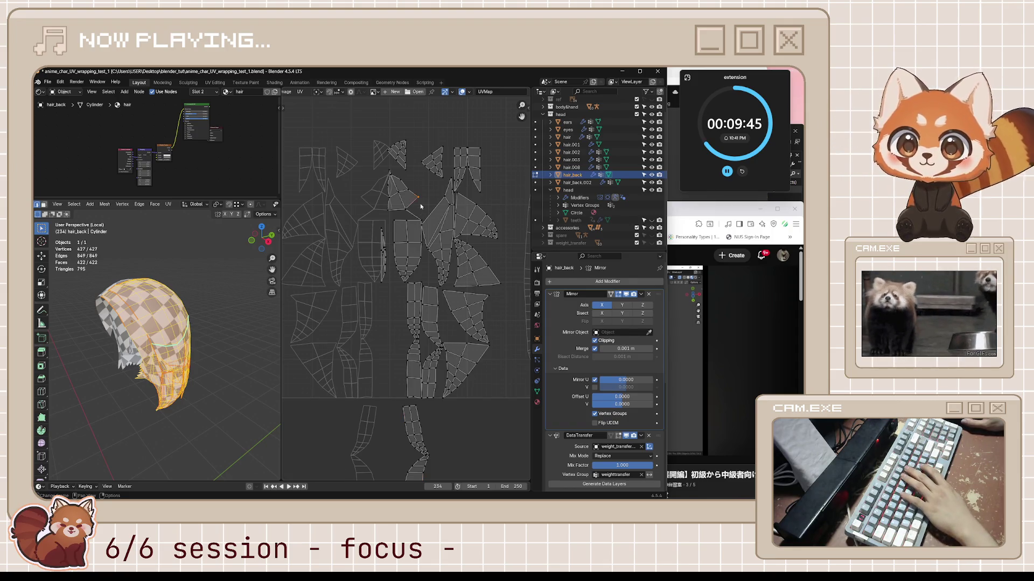
{"action": "key", "text": "l"}
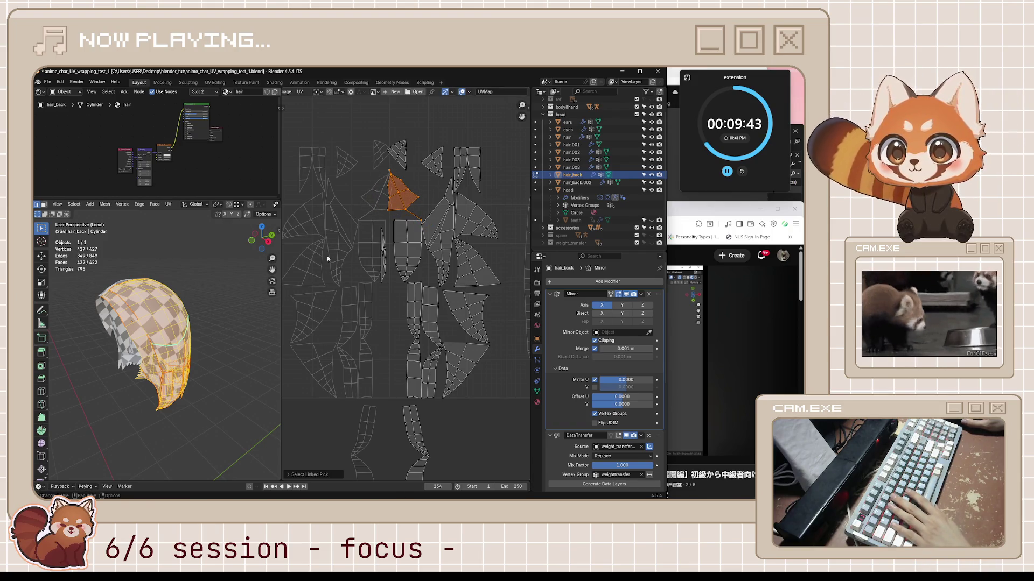
{"action": "scroll", "coordinate": [158, 323], "scroll_direction": "up", "scroll_amount": 6}
{"action": "middle_click_drag", "start_coordinate": [158, 323], "coordinate": [356, 217]}
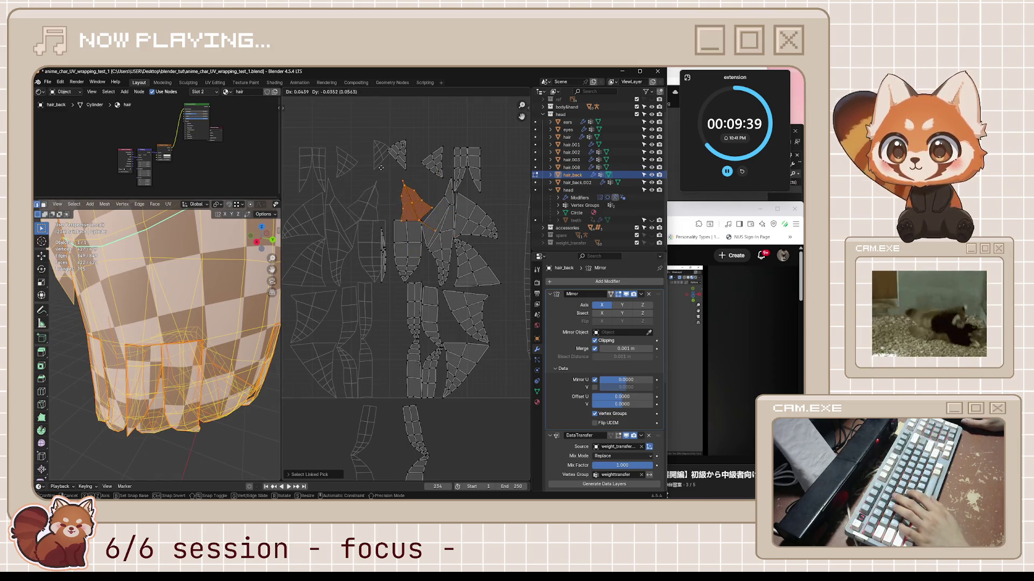
- Reposition the triangular UV island further down and to the right in the layout
{"action": "key", "text": "Escape"}
{"action": "mouse_move", "coordinate": [161, 323]}
{"action": "middle_mouse_down"}
{"action": "mouse_move", "coordinate": [221, 311]}
{"action": "mouse_move", "coordinate": [231, 288]}
{"action": "mouse_move", "coordinate": [272, 281]}
{"action": "middle_mouse_up"}
{"action": "key", "text": "g"}
{"action": "left_click", "coordinate": [372, 200]}
{"action": "key", "text": "g"}
{"action": "left_click", "coordinate": [448, 185]}
{"action": "middle_click_drag", "start_coordinate": [177, 323], "coordinate": [145, 323]}
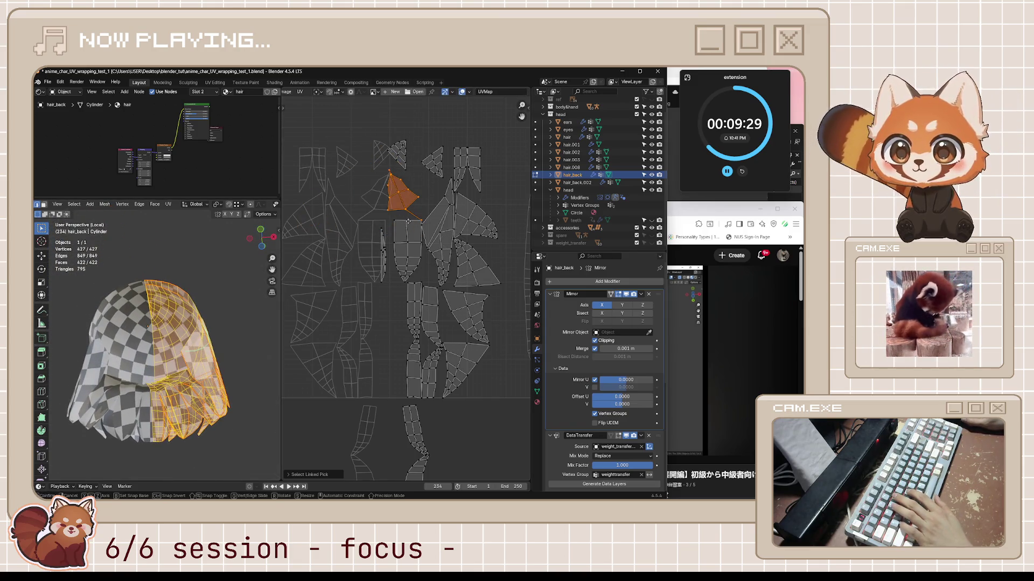
{"action": "key", "text": "g"}
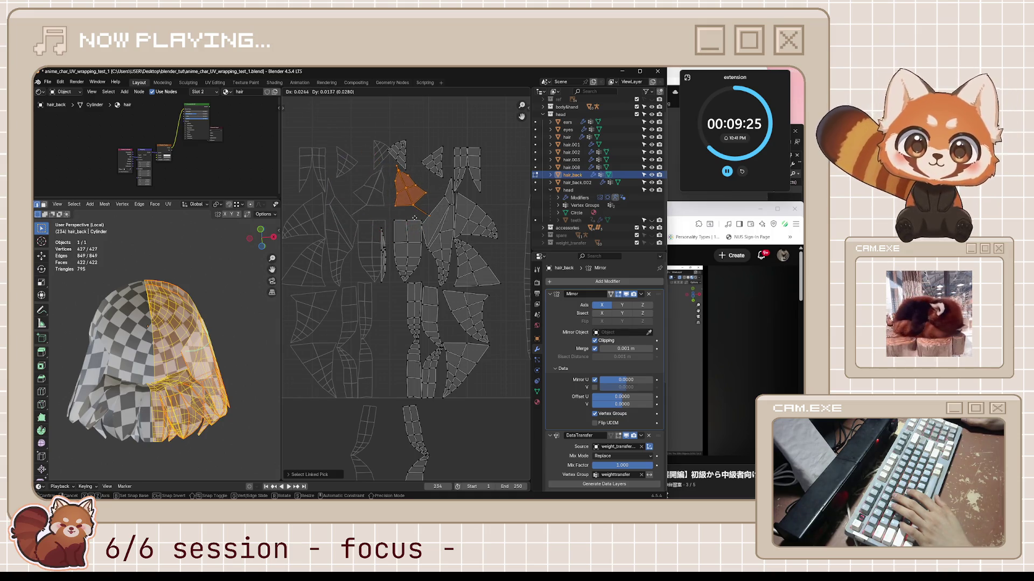
{"action": "left_click", "coordinate": [411, 220]}
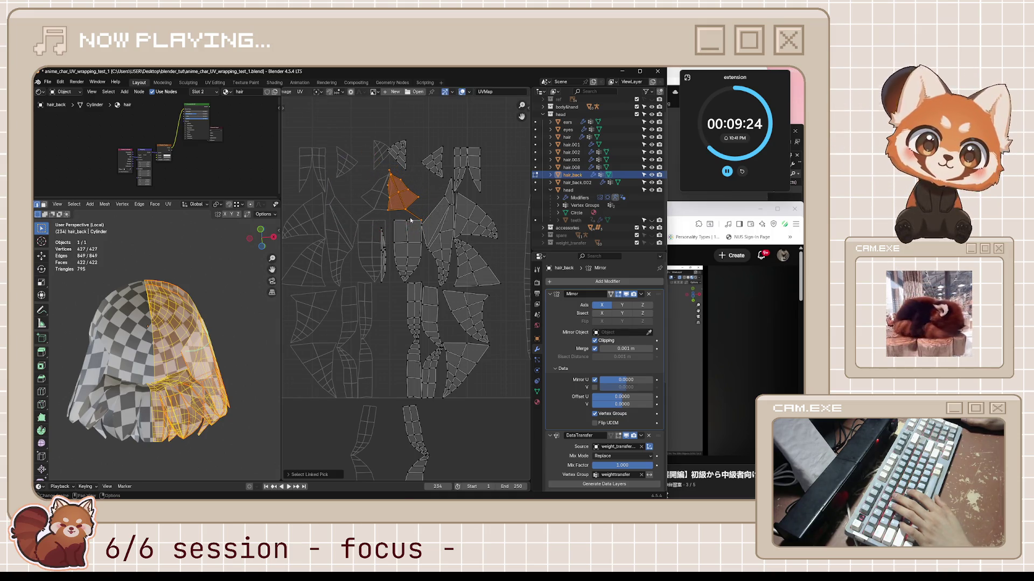
- Select the whole thin vertical UV strip and move it to a new spot
{"action": "left_click", "coordinate": [384, 276]}
{"action": "key", "text": "l"}
{"action": "key", "text": "g"}
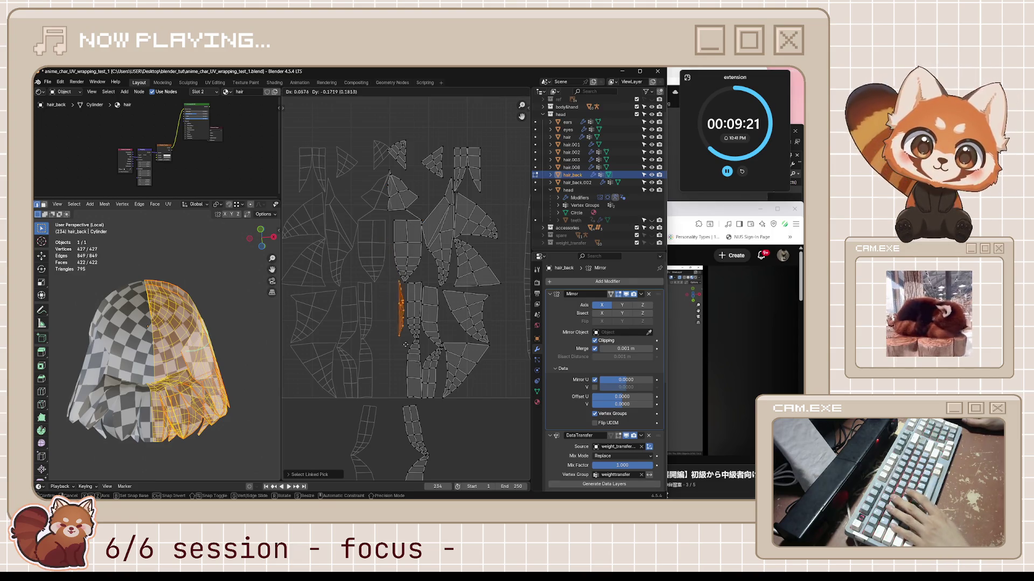
{"action": "left_click", "coordinate": [486, 415]}
- Turn on UV Sync Selection and select a single edge on the hair mesh
{"action": "scroll", "coordinate": [487, 415], "scroll_direction": "down", "scroll_amount": 4}
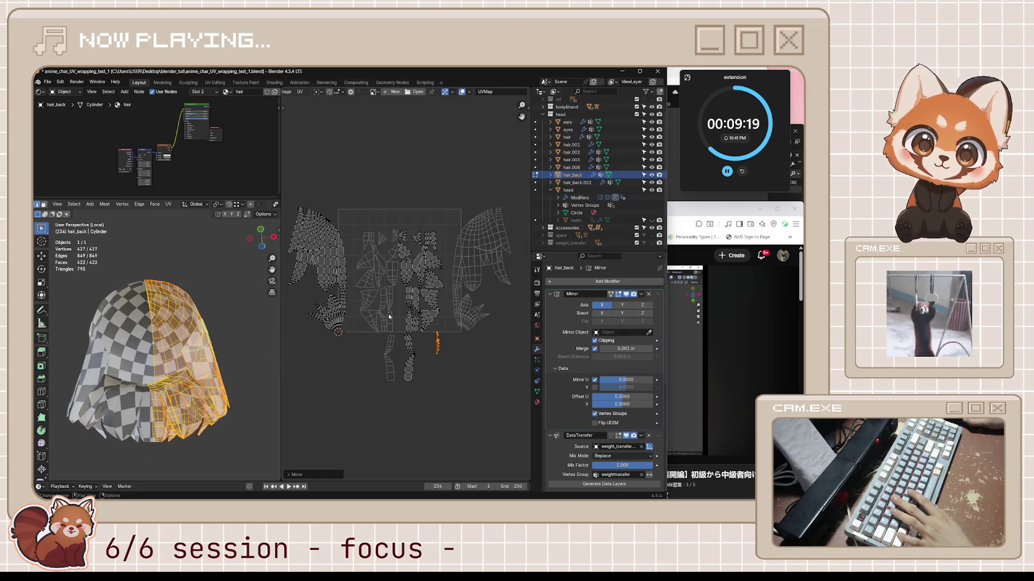
{"action": "scroll", "coordinate": [390, 318], "scroll_direction": "up", "scroll_amount": 5}
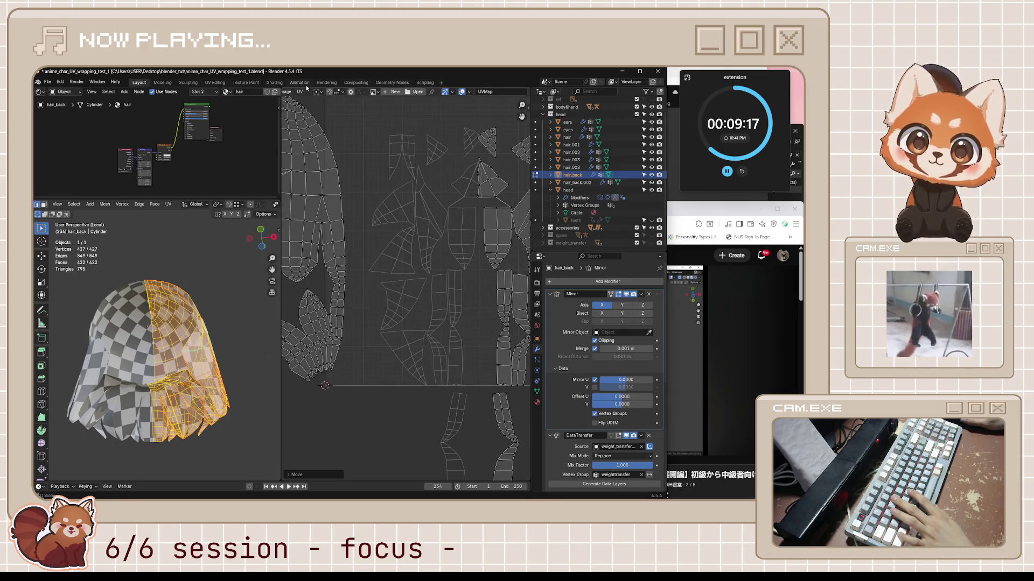
{"action": "scroll", "coordinate": [304, 92], "scroll_direction": "up", "scroll_amount": 5}
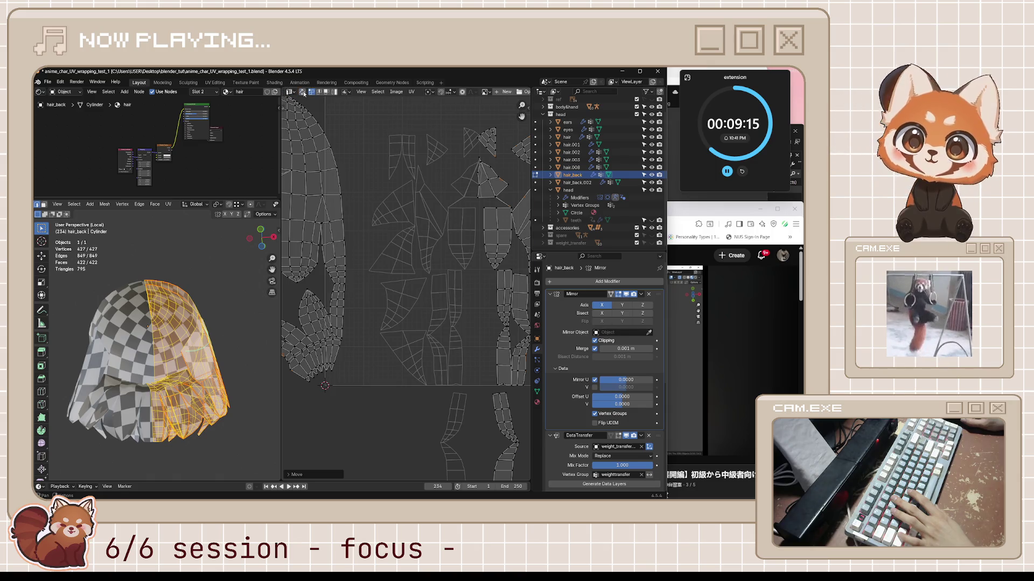
{"action": "left_click", "coordinate": [302, 92]}
{"action": "left_click", "coordinate": [339, 287]}
- Switch to vertex select and add the pinch-point vertices to the selection
{"action": "key", "text": "1"}
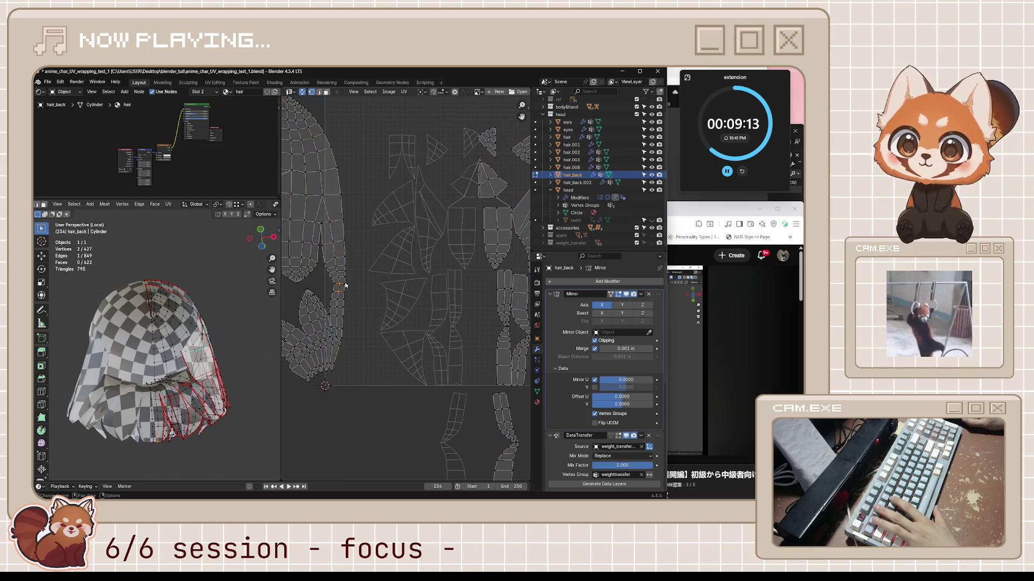
{"action": "left_click", "coordinate": [340, 284], "text": "ctrl"}
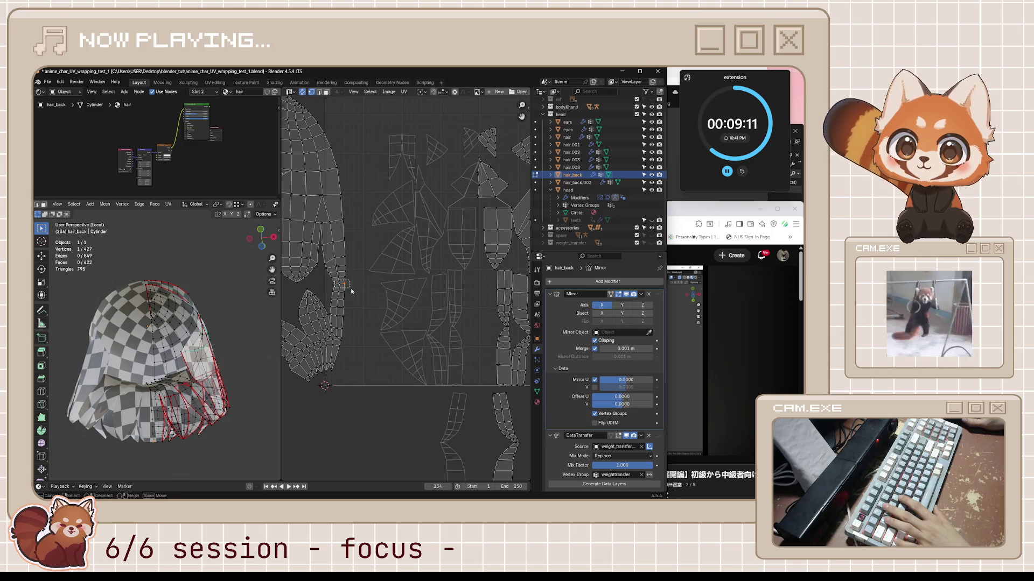
{"action": "scroll", "coordinate": [245, 350], "scroll_direction": "up", "scroll_amount": 5}
{"action": "mouse_move", "coordinate": [244, 350]}
{"action": "middle_mouse_down"}
{"action": "mouse_move", "coordinate": [177, 372]}
{"action": "mouse_move", "coordinate": [172, 385]}
{"action": "mouse_move", "coordinate": [199, 401]}
{"action": "mouse_move", "coordinate": [186, 388]}
{"action": "middle_mouse_up"}
{"action": "scroll", "coordinate": [162, 377], "scroll_direction": "down", "scroll_amount": 6}
{"action": "scroll", "coordinate": [155, 378], "scroll_direction": "up", "scroll_amount": 4}
{"action": "scroll", "coordinate": [176, 279], "scroll_direction": "up", "scroll_amount": 3}
- Mark the selected pinch-point edges as a seam via Ctrl+E
{"action": "right_click", "coordinate": [175, 278]}
{"action": "key", "text": "Escape"}
{"action": "key", "text": "ctrl+e"}
{"action": "left_click", "coordinate": [212, 285]}
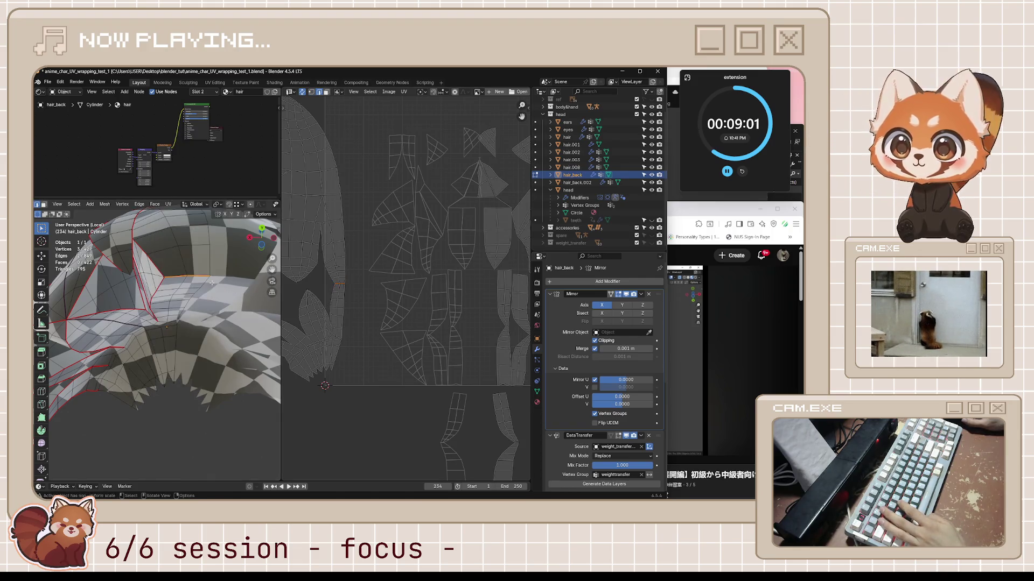
{"action": "scroll", "coordinate": [201, 373], "scroll_direction": "down", "scroll_amount": 5}
- Select the whole hair mesh and re-unwrap it with the new seams
{"action": "key", "text": "a"}
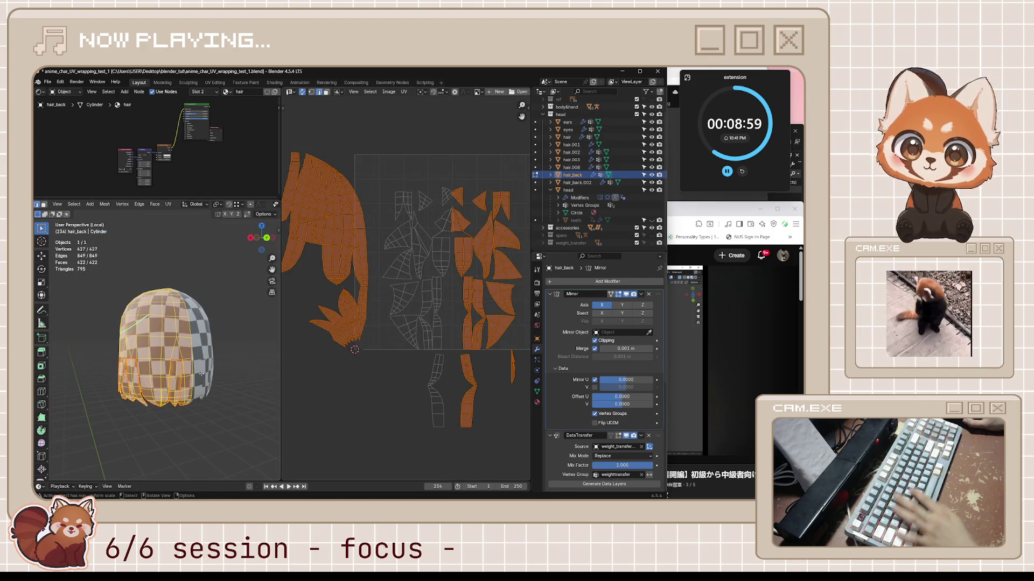
{"action": "key", "text": "u"}
{"action": "left_click", "coordinate": [202, 373]}
{"action": "scroll", "coordinate": [387, 347], "scroll_direction": "down", "scroll_amount": 2}
{"action": "middle_click_drag", "start_coordinate": [386, 332], "coordinate": [387, 346]}
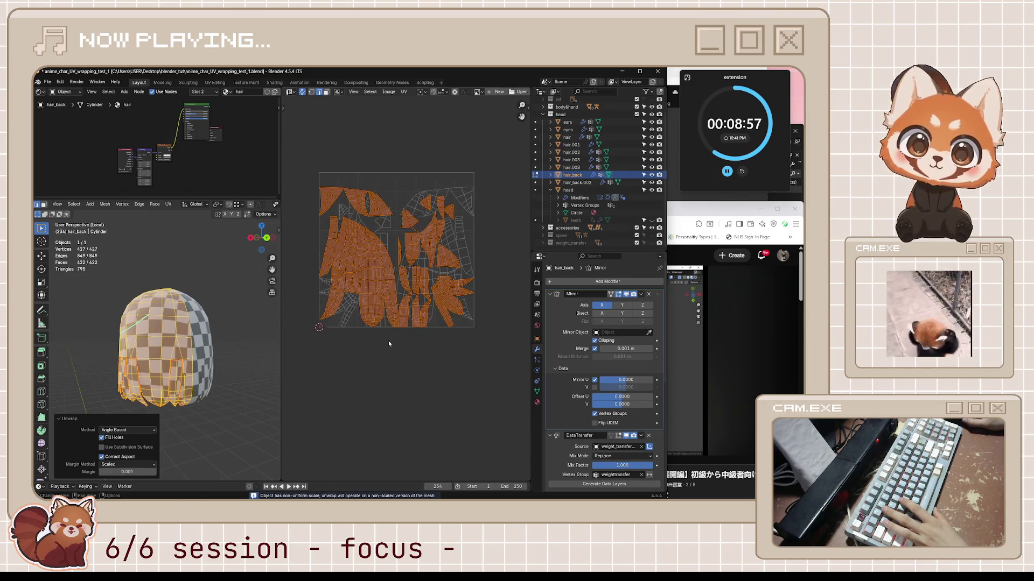
- Move the new islands right of the old layout, deselect all, and save the file
{"action": "key", "text": "g"}
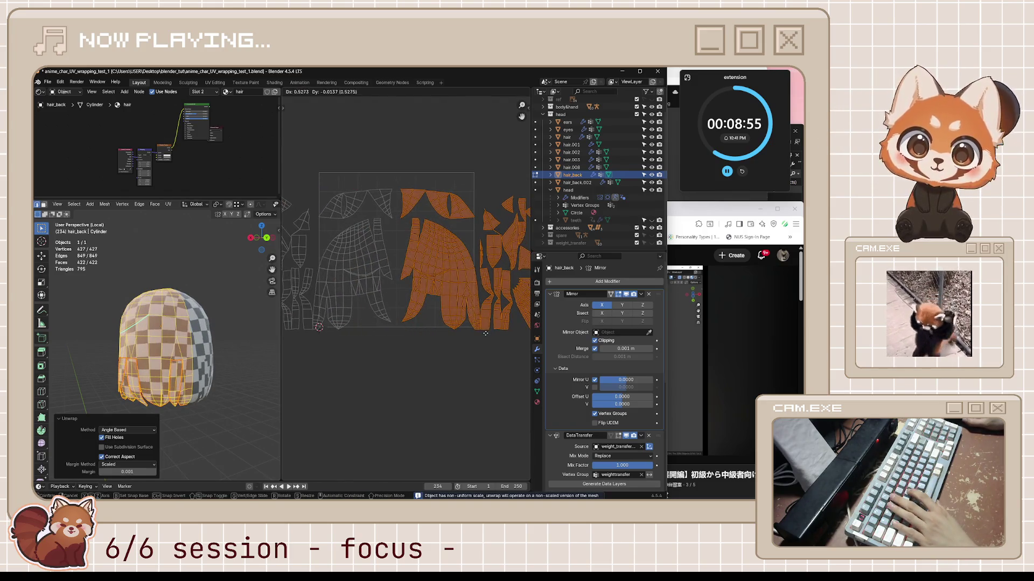
{"action": "left_click", "coordinate": [455, 355]}
{"action": "scroll", "coordinate": [456, 356], "scroll_direction": "down", "scroll_amount": 3}
{"action": "scroll", "coordinate": [456, 356], "scroll_direction": "up", "scroll_amount": 3}
{"action": "scroll", "coordinate": [456, 356], "scroll_direction": "up", "scroll_amount": 2}
{"action": "key", "text": "alt+a"}
{"action": "key", "text": "ctrl+s"}
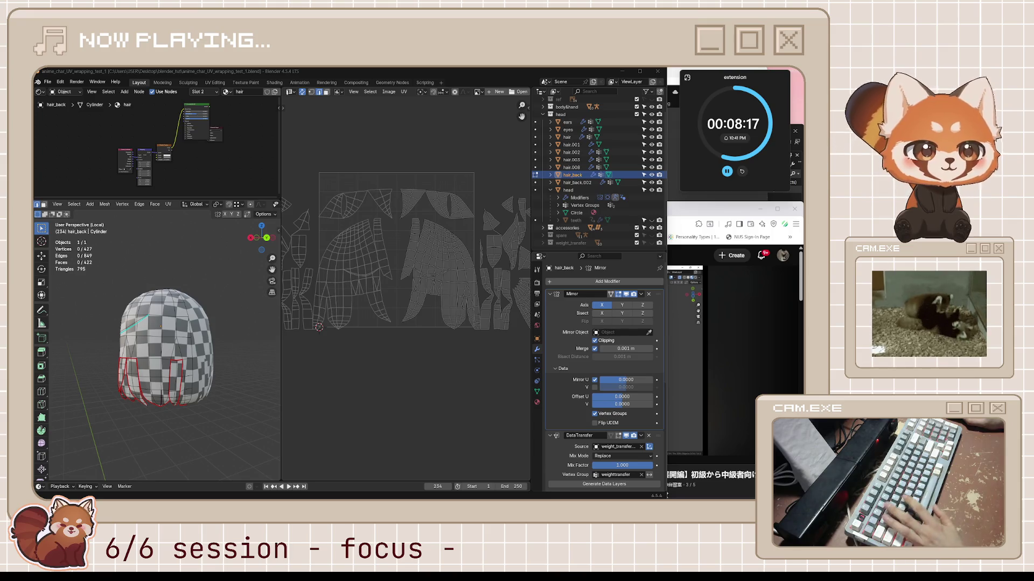
- Select a strand's UV island and pick an edge beside it in the 3D view for the Edge menu
{"action": "mouse_move", "coordinate": [349, 311]}
{"action": "middle_mouse_down"}
{"action": "mouse_move", "coordinate": [429, 315]}
{"action": "mouse_move", "coordinate": [365, 321]}
{"action": "middle_mouse_up"}
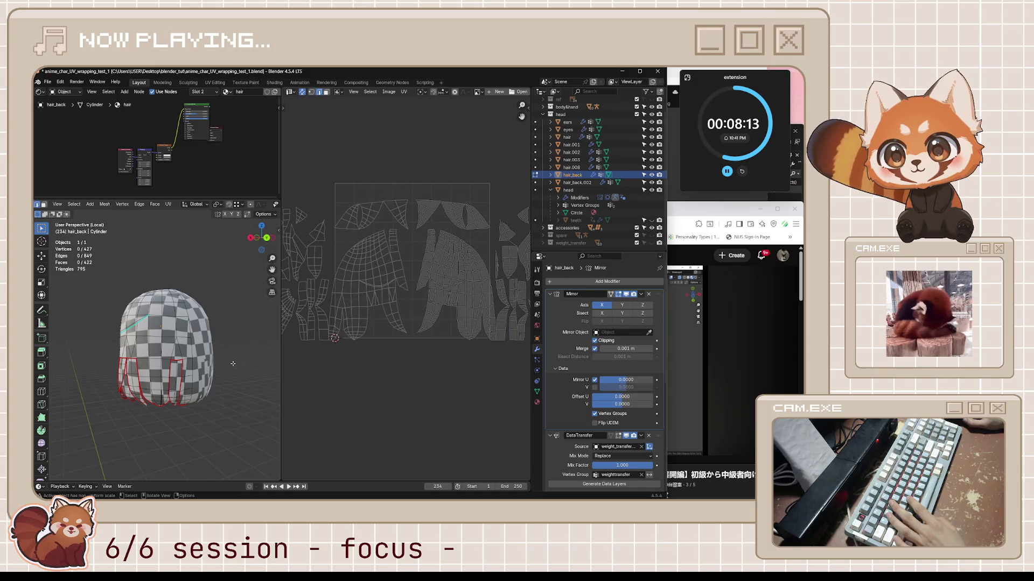
{"action": "scroll", "coordinate": [437, 290], "scroll_direction": "up", "scroll_amount": 2}
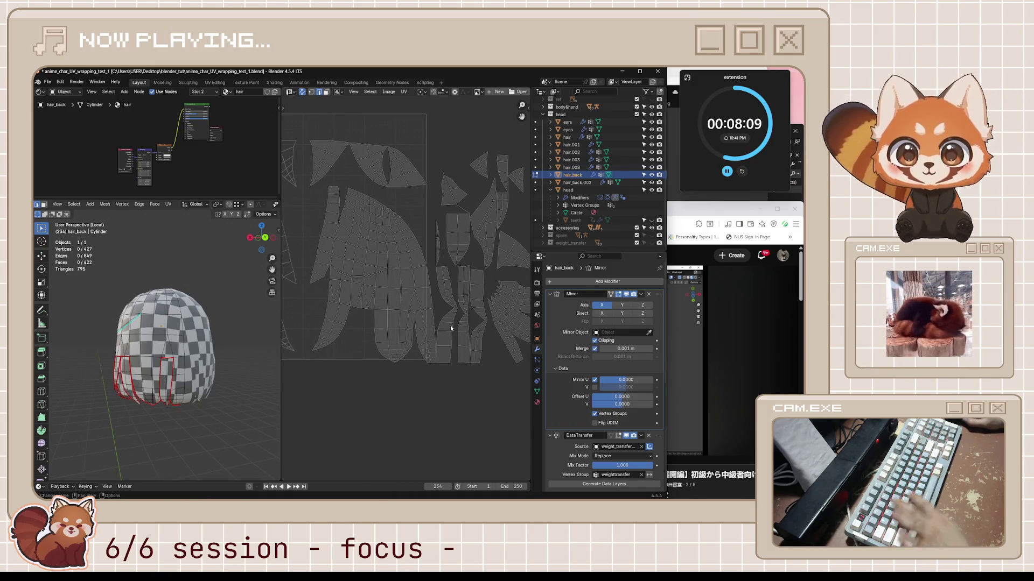
{"action": "key", "text": "l"}
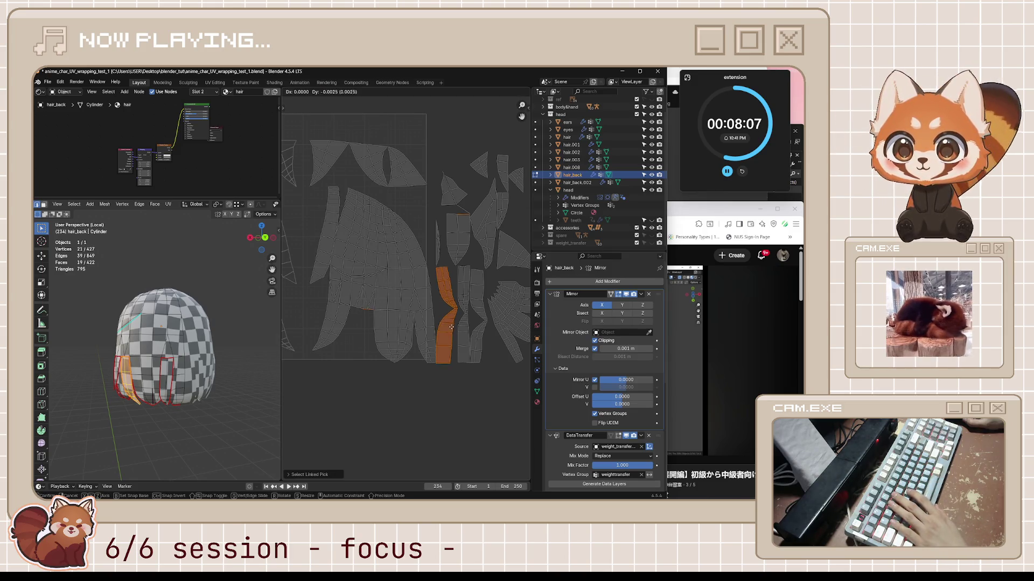
{"action": "middle_click_drag", "start_coordinate": [261, 351], "coordinate": [193, 357]}
{"action": "scroll", "coordinate": [207, 347], "scroll_direction": "up", "scroll_amount": 6}
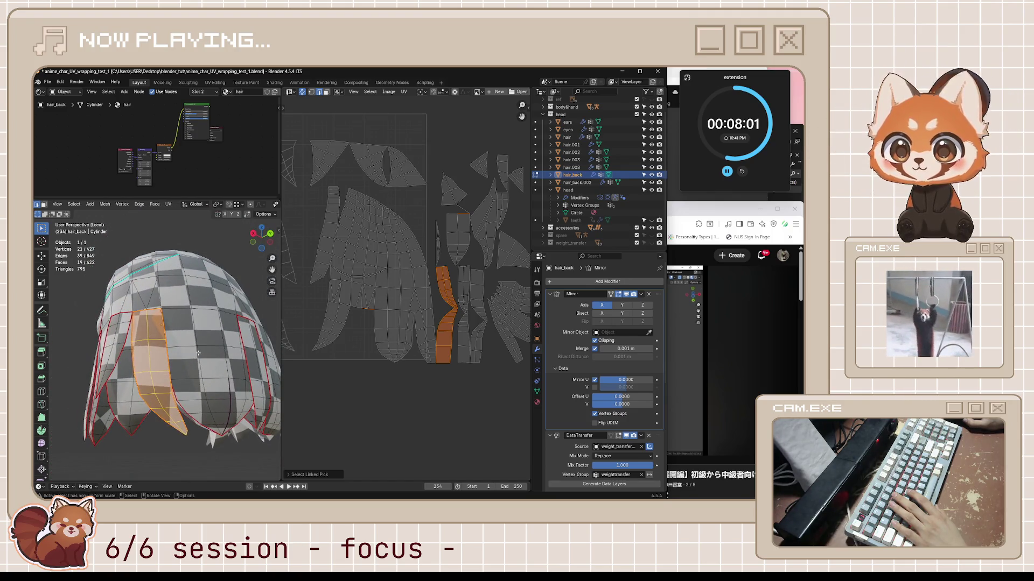
{"action": "left_click", "coordinate": [364, 309]}
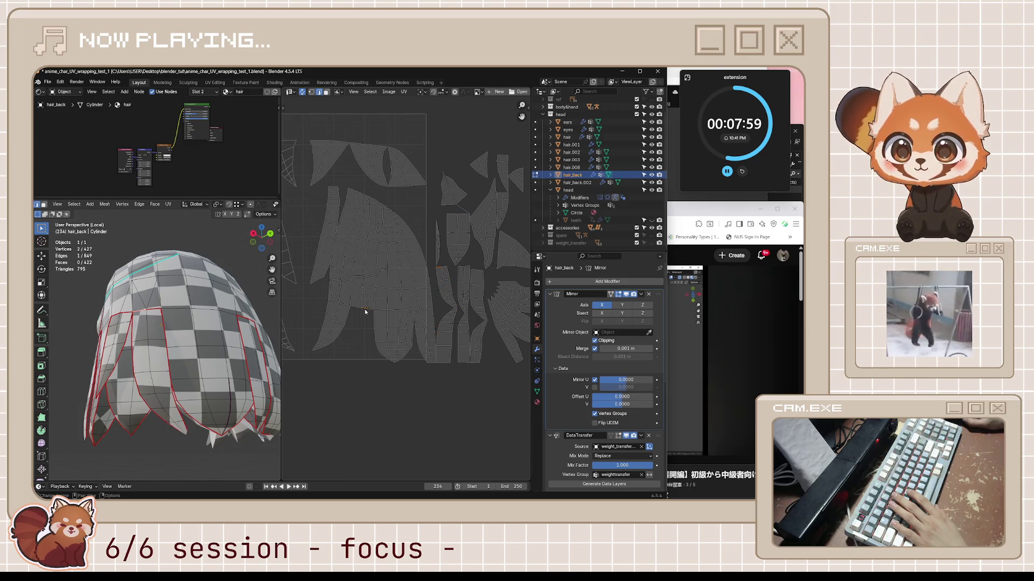
{"action": "scroll", "coordinate": [205, 350], "scroll_direction": "up", "scroll_amount": 4}
{"action": "key", "text": "ctrl+e"}
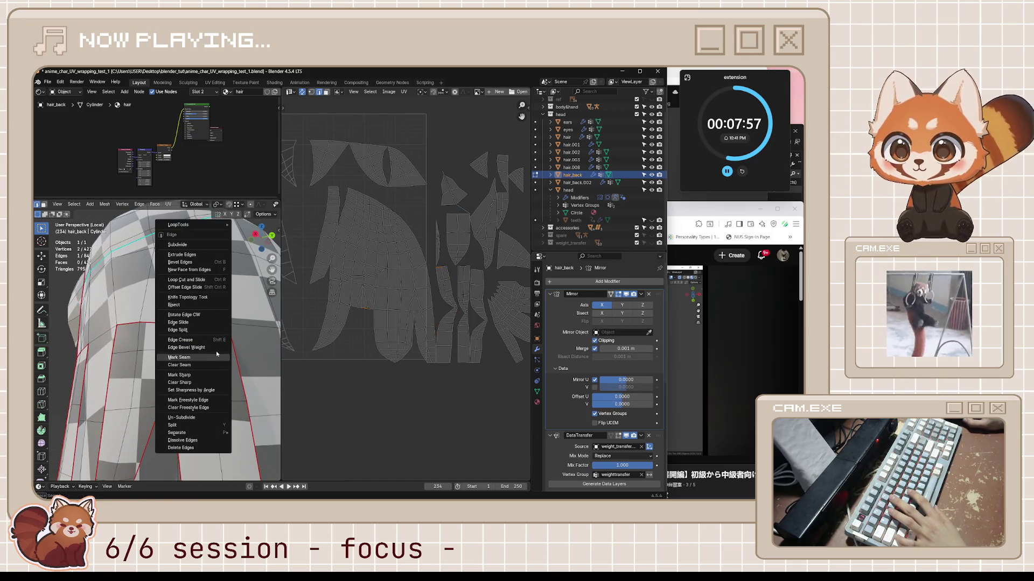
- Mark the selected strand edge as a seam
{"action": "left_click", "coordinate": [214, 354]}
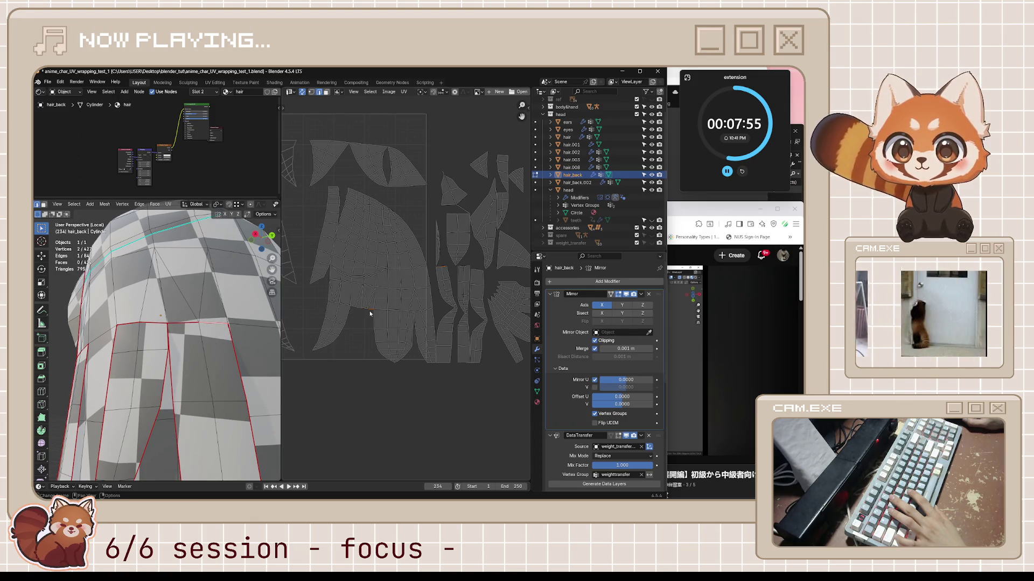
{"action": "key", "text": "ctrl+e"}
{"action": "left_click", "coordinate": [226, 358]}
{"action": "scroll", "coordinate": [241, 363], "scroll_direction": "down", "scroll_amount": 5}
- Re-unwrap the whole hair with the new seam, place the new islands, and deselect all
{"action": "key", "text": "a"}
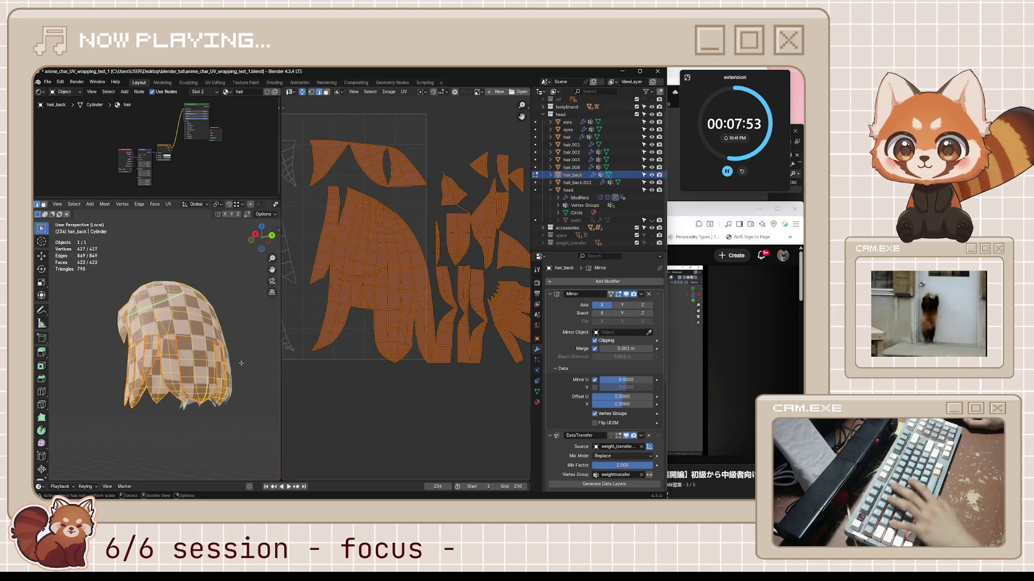
{"action": "key", "text": "u"}
{"action": "left_click", "coordinate": [241, 363]}
{"action": "scroll", "coordinate": [416, 309], "scroll_direction": "down", "scroll_amount": 2}
{"action": "key", "text": "g"}
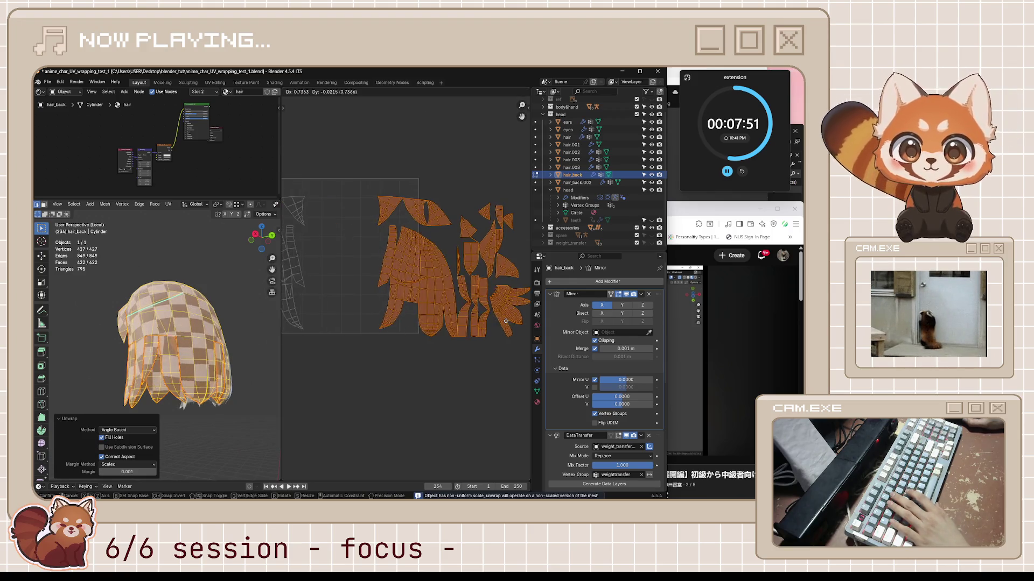
{"action": "left_click", "coordinate": [485, 323]}
{"action": "scroll", "coordinate": [441, 384], "scroll_direction": "up", "scroll_amount": 2}
{"action": "key", "text": "alt+a"}
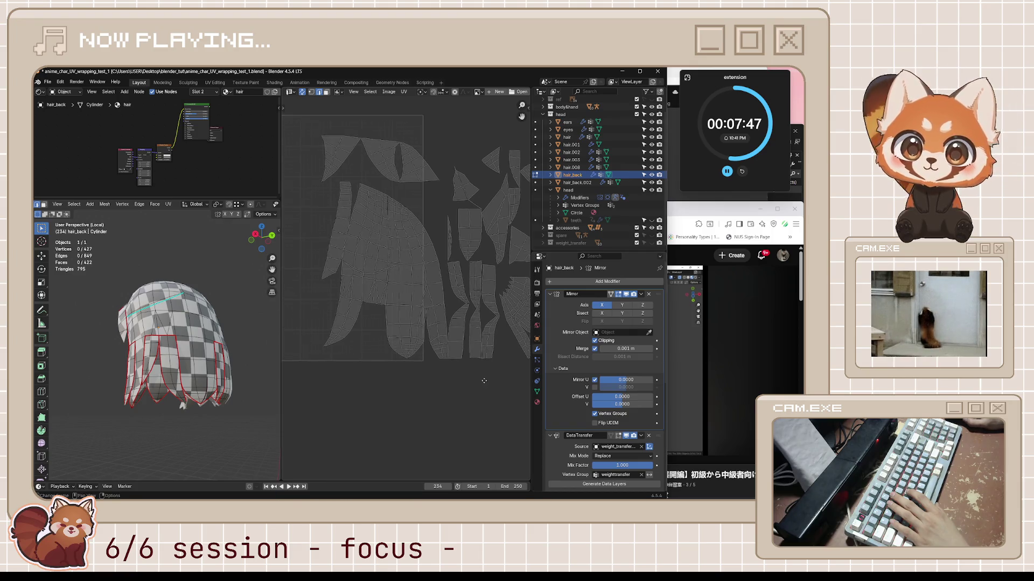
- Select the strand island, a vertical edge, and then the large UV island
{"action": "scroll", "coordinate": [441, 277], "scroll_direction": "right", "scroll_amount": 3}
{"action": "middle_click_drag", "start_coordinate": [442, 272], "coordinate": [445, 280]}
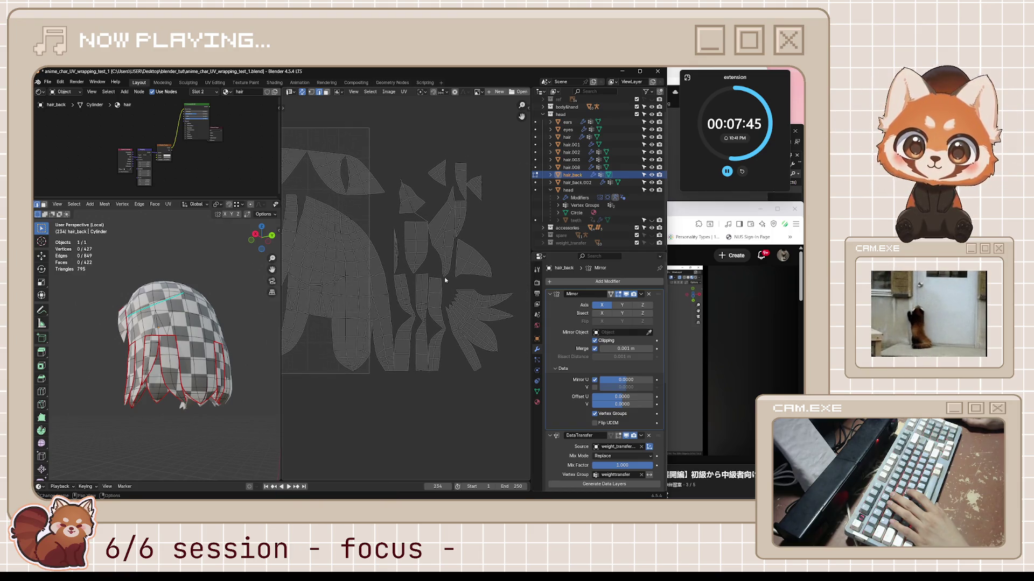
{"action": "scroll", "coordinate": [431, 220], "scroll_direction": "left", "scroll_amount": 3}
{"action": "scroll", "coordinate": [428, 210], "scroll_direction": "up", "scroll_amount": 1}
{"action": "key", "text": "l"}
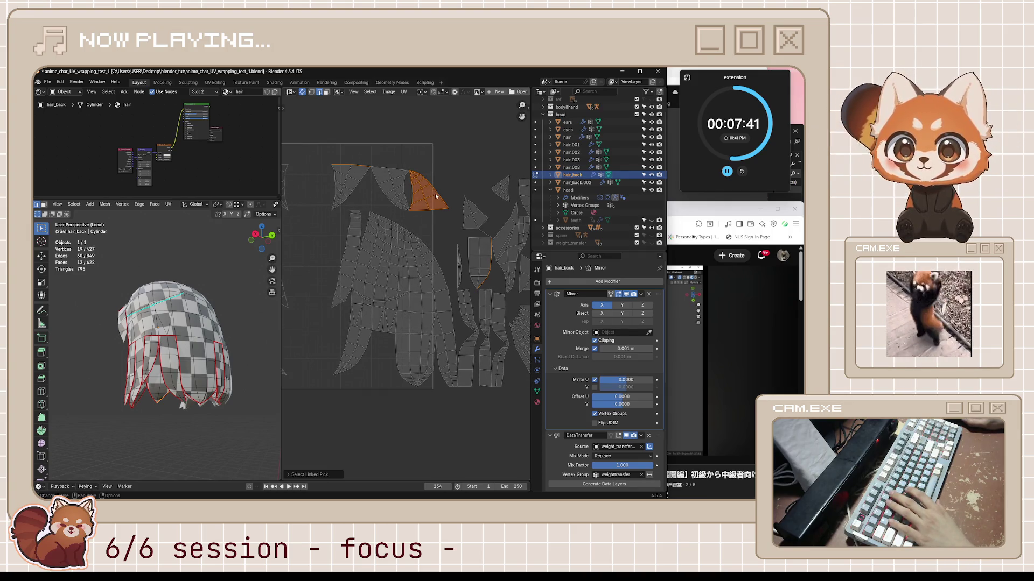
{"action": "left_click", "coordinate": [422, 317]}
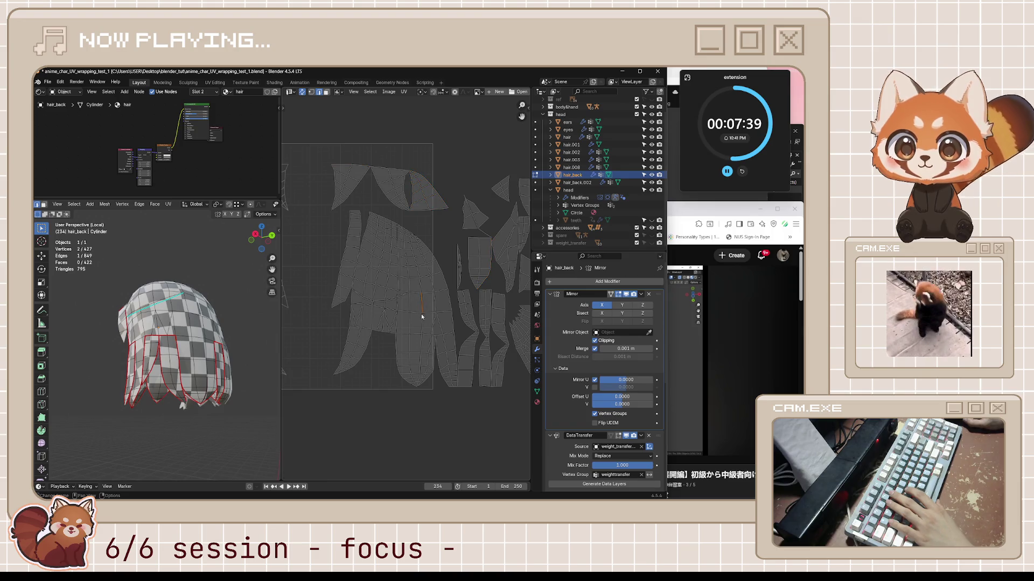
{"action": "key", "text": "l"}
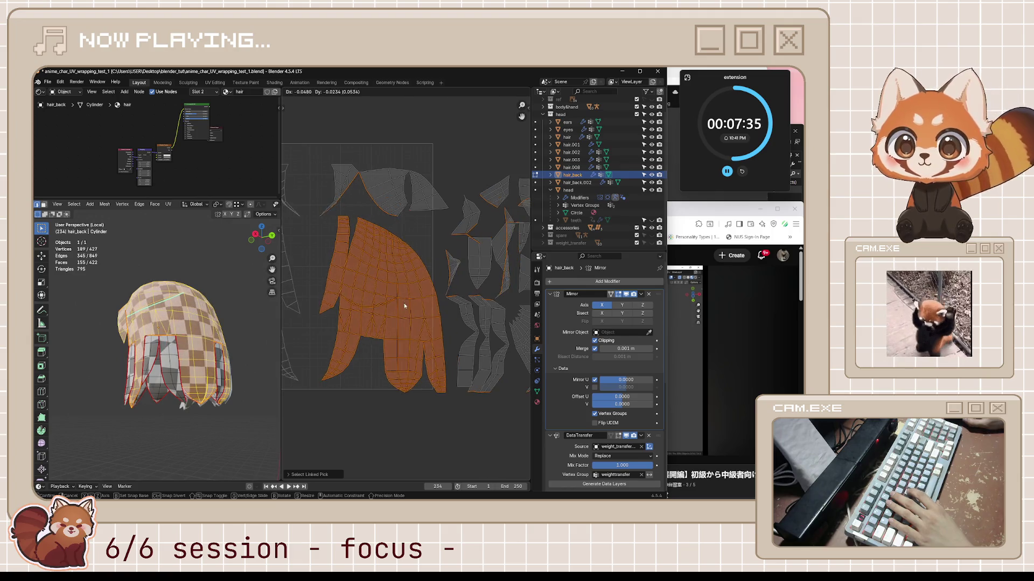
- Turn off UV sync, select the main hair island, and nudge it left and down
{"action": "left_click", "coordinate": [302, 92]}
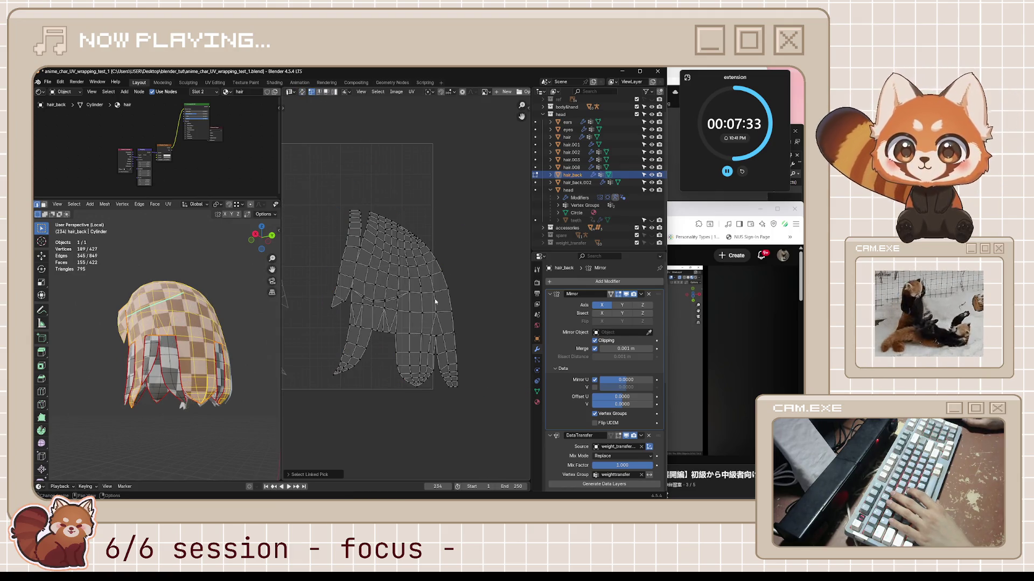
{"action": "key", "text": "a"}
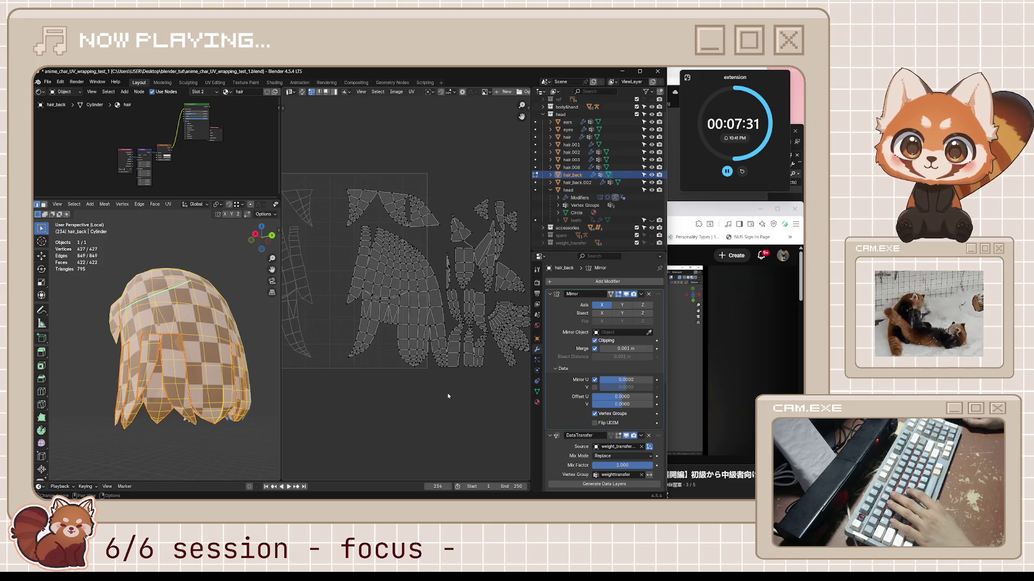
{"action": "middle_click_drag", "start_coordinate": [448, 396], "coordinate": [419, 388]}
{"action": "key", "text": "l"}
{"action": "left_click_drag", "start_coordinate": [382, 299], "coordinate": [370, 305]}
- Exit local view to show the whole character and clear the mesh selection
{"action": "middle_click_drag", "start_coordinate": [162, 377], "coordinate": [34, 430]}
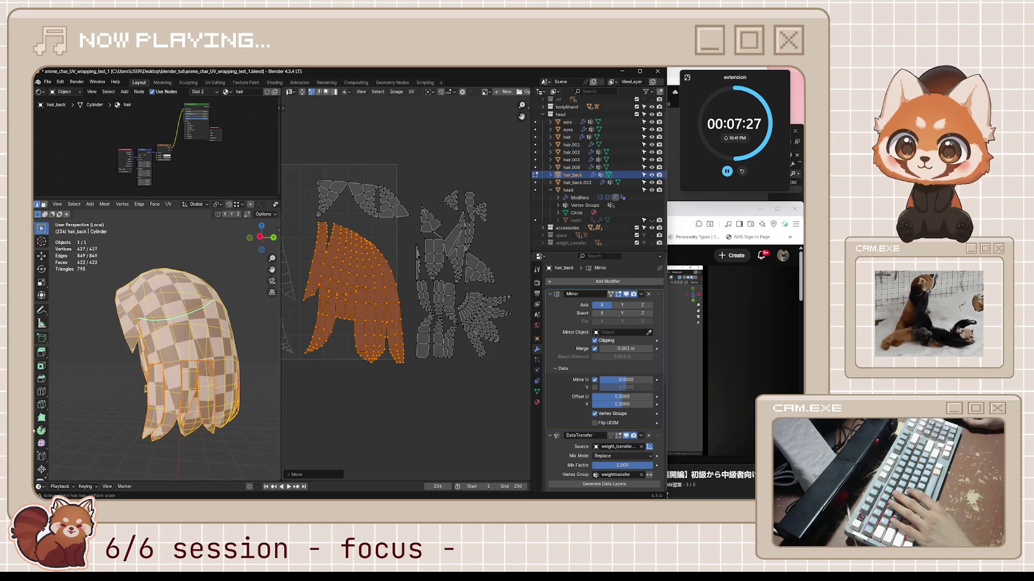
{"action": "key", "text": "KP_Divide"}
{"action": "left_click", "coordinate": [251, 351]}
{"action": "mouse_move", "coordinate": [250, 351]}
{"action": "middle_mouse_down"}
{"action": "mouse_move", "coordinate": [206, 411]}
{"action": "mouse_move", "coordinate": [202, 403]}
{"action": "mouse_move", "coordinate": [222, 409]}
{"action": "middle_mouse_up"}
- Select all the back-hair UV islands and rotate them
{"action": "key", "text": "a"}
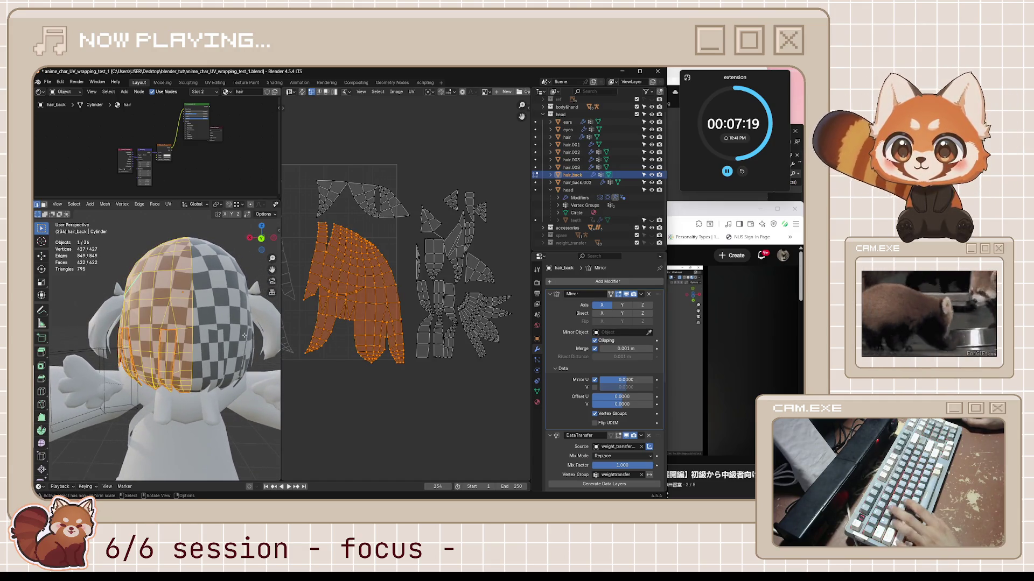
{"action": "key", "text": "r"}
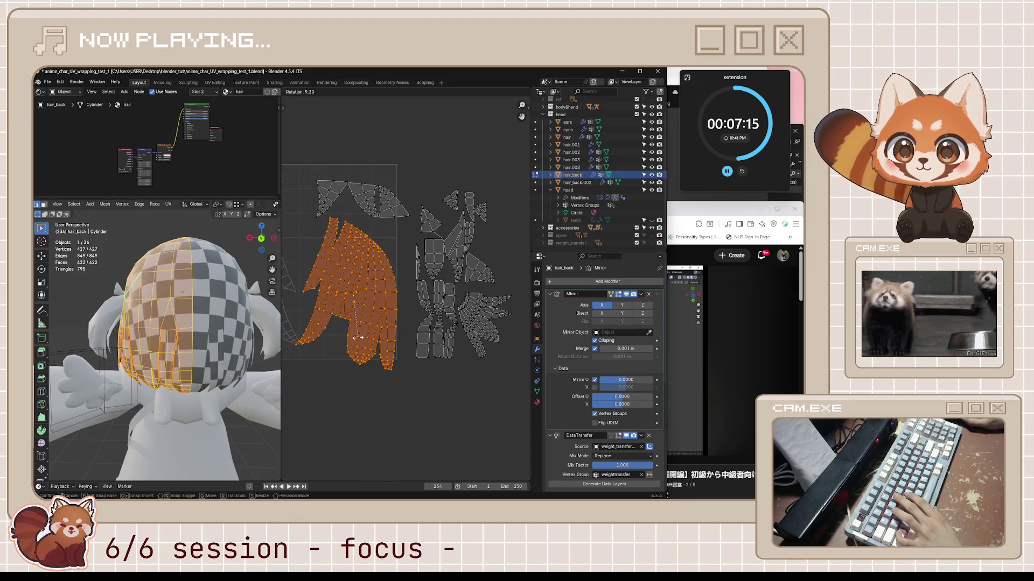
{"action": "left_click", "coordinate": [382, 321]}
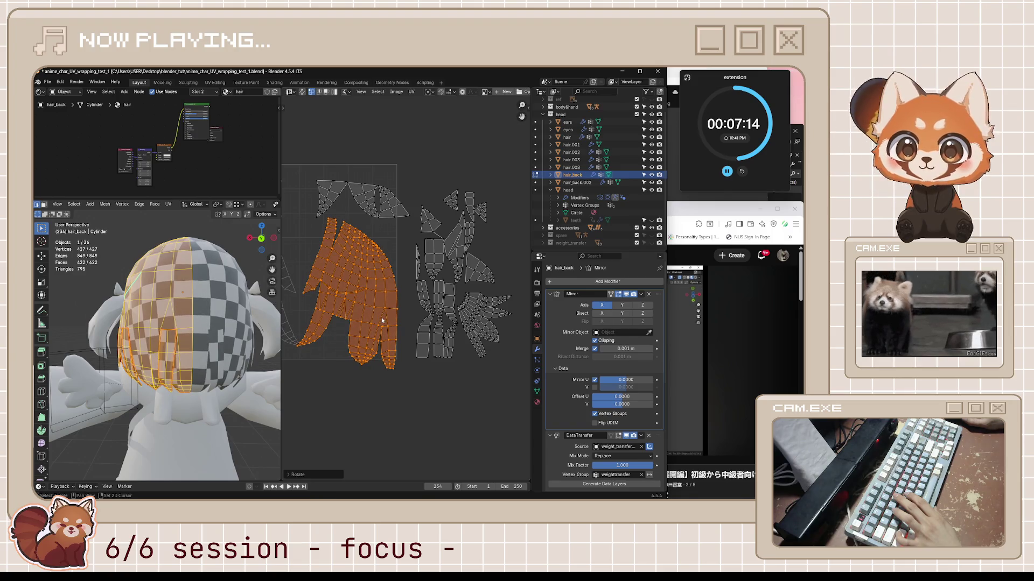
{"action": "left_click", "coordinate": [422, 334]}
- Isolate the back hair, then move and rotate the hand-shaped UV island
{"action": "key", "text": "l"}
{"action": "middle_click_drag", "start_coordinate": [215, 334], "coordinate": [34, 372]}
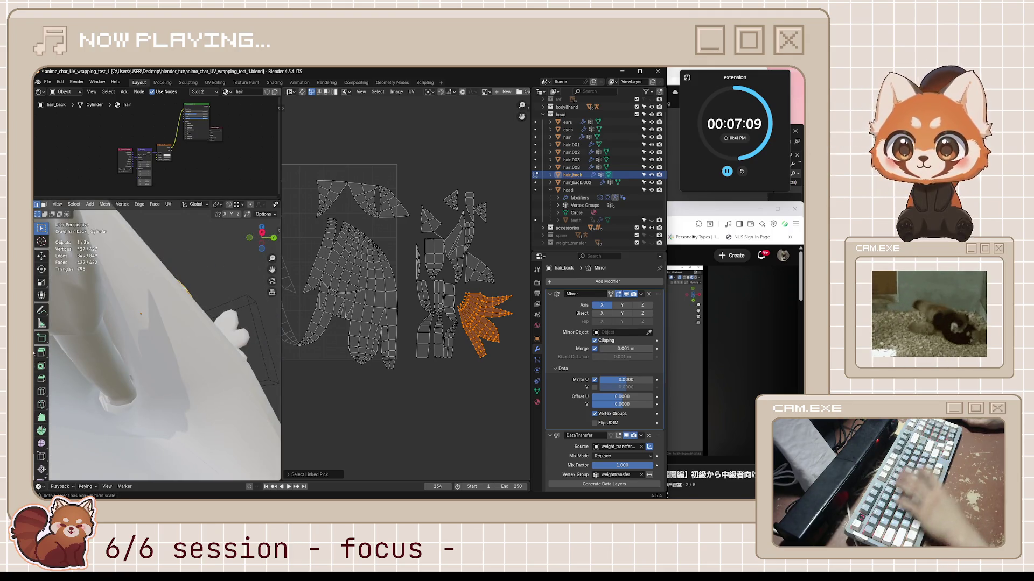
{"action": "key", "text": "KP_Divide"}
{"action": "mouse_move", "coordinate": [162, 344]}
{"action": "middle_mouse_down"}
{"action": "mouse_move", "coordinate": [169, 324]}
{"action": "mouse_move", "coordinate": [194, 329]}
{"action": "middle_mouse_up"}
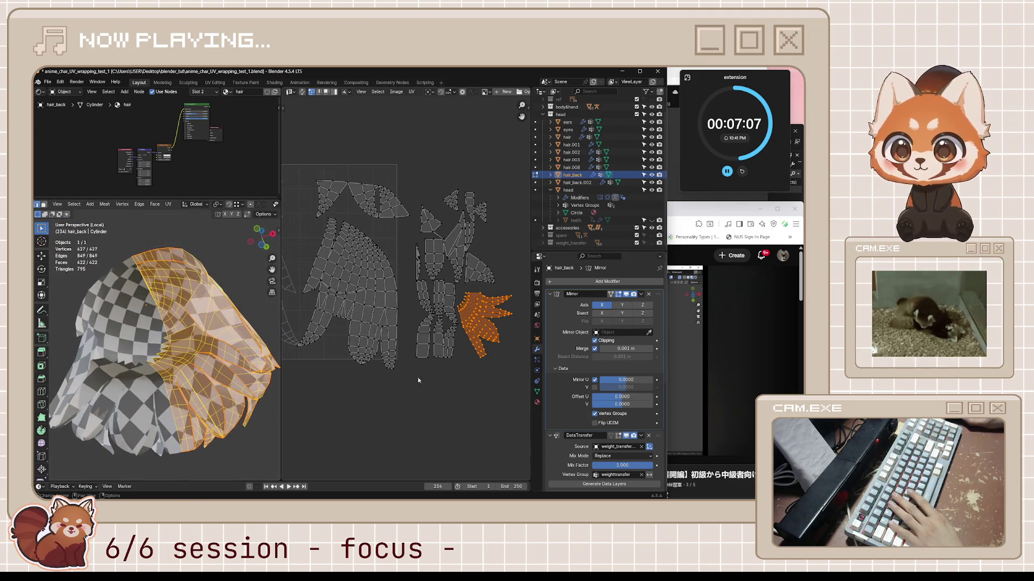
{"action": "key", "text": "g"}
{"action": "left_click", "coordinate": [465, 407]}
{"action": "key", "text": "r"}
{"action": "left_click", "coordinate": [431, 401]}
- Select the small triangular island, shift it slightly, and rotate it to point upward
{"action": "mouse_move", "coordinate": [226, 372]}
{"action": "middle_mouse_down"}
{"action": "mouse_move", "coordinate": [260, 383]}
{"action": "mouse_move", "coordinate": [144, 372]}
{"action": "middle_mouse_up"}
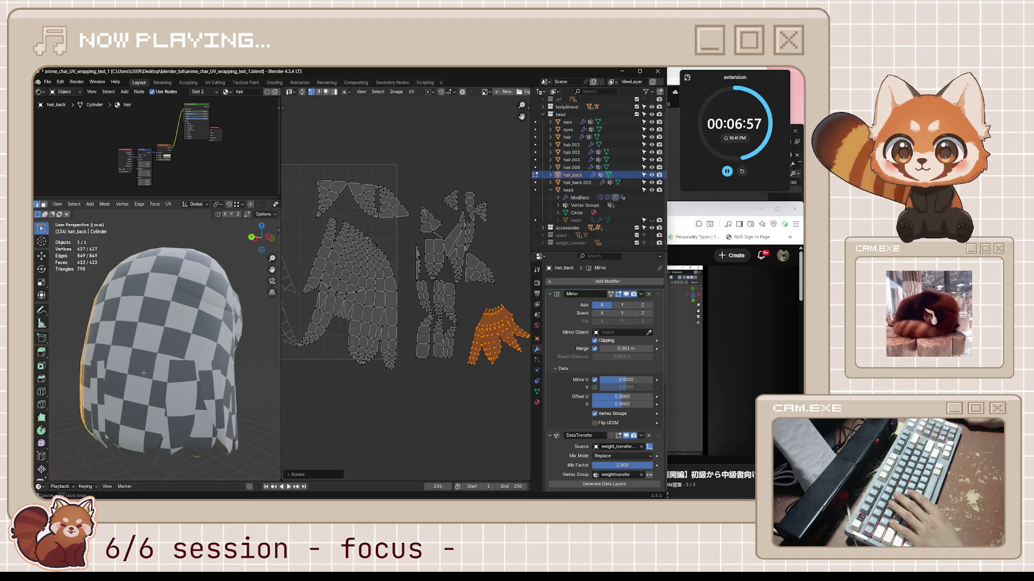
{"action": "double_click", "coordinate": [479, 272]}
{"action": "key", "text": "g"}
{"action": "left_click", "coordinate": [489, 273]}
{"action": "key", "text": "r"}
{"action": "left_click", "coordinate": [483, 270]}
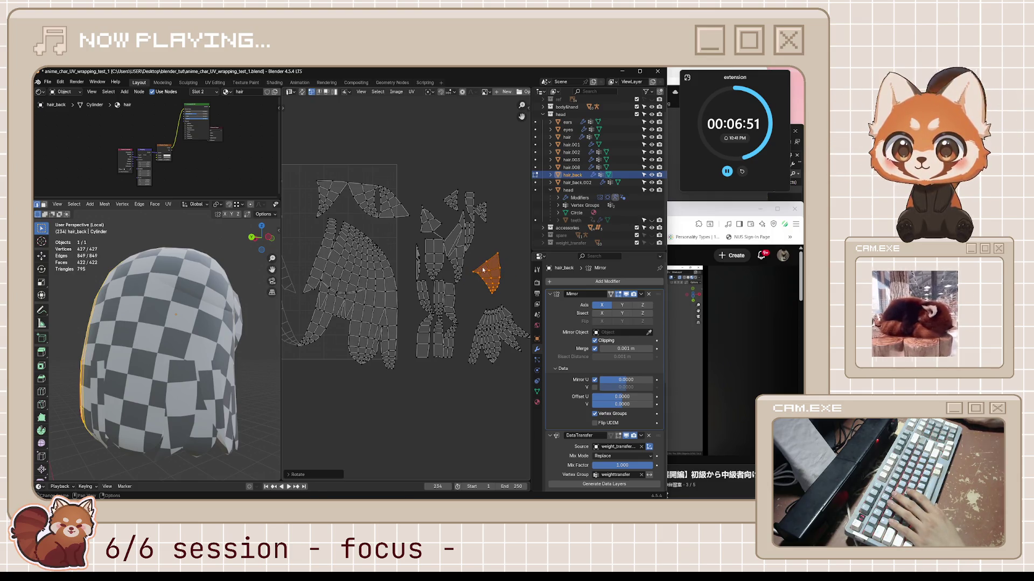
{"action": "scroll", "coordinate": [483, 271], "scroll_direction": "up", "scroll_amount": 2}
{"action": "mouse_move", "coordinate": [76, 371]}
{"action": "middle_mouse_down"}
{"action": "mouse_move", "coordinate": [65, 356]}
{"action": "mouse_move", "coordinate": [94, 358]}
{"action": "middle_mouse_up"}
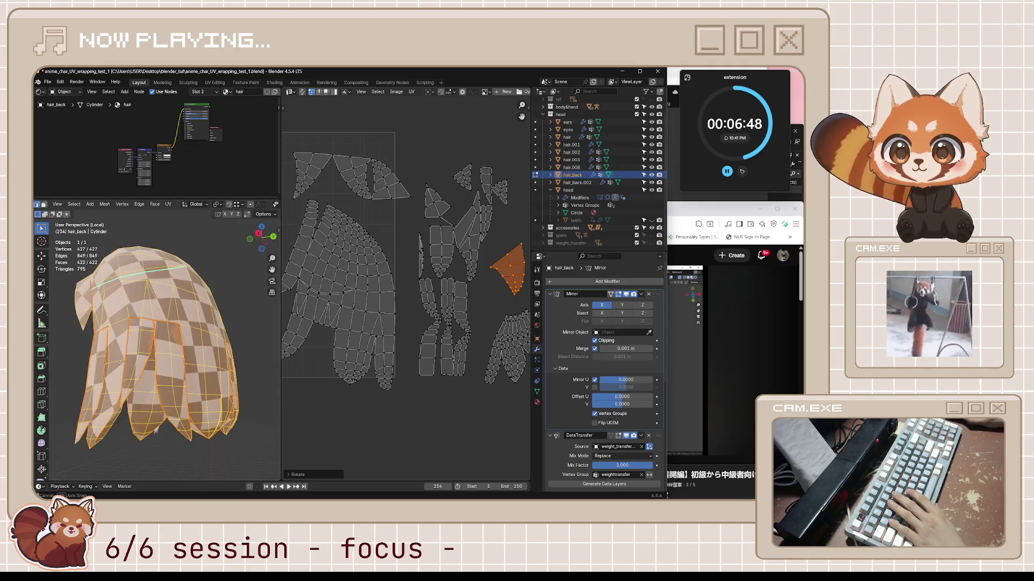
- With UV Sync Selection on, select the triangular island and shift it slightly
{"action": "left_click", "coordinate": [302, 92]}
{"action": "left_click", "coordinate": [489, 300]}
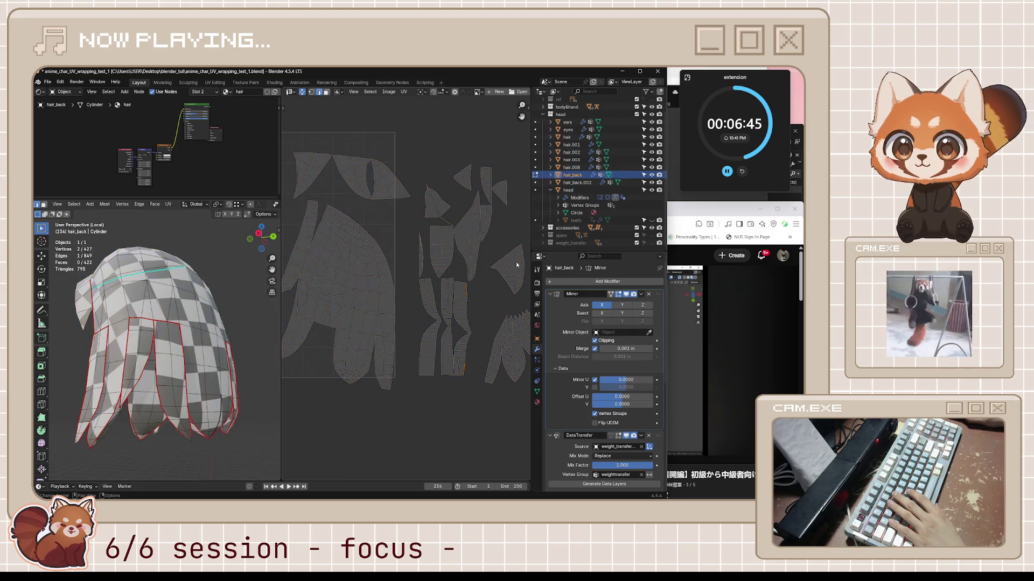
{"action": "key", "text": "l"}
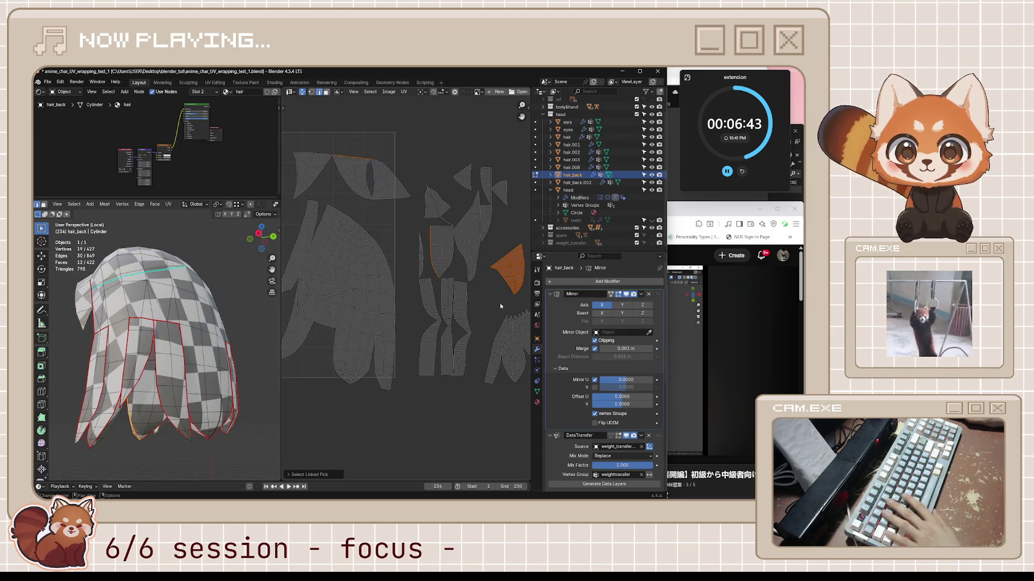
{"action": "middle_click_drag", "start_coordinate": [500, 302], "coordinate": [472, 309]}
{"action": "middle_click_drag", "start_coordinate": [140, 350], "coordinate": [215, 355]}
{"action": "middle_click_drag", "start_coordinate": [97, 384], "coordinate": [162, 366]}
{"action": "key", "text": "g"}
{"action": "left_click", "coordinate": [461, 308]}
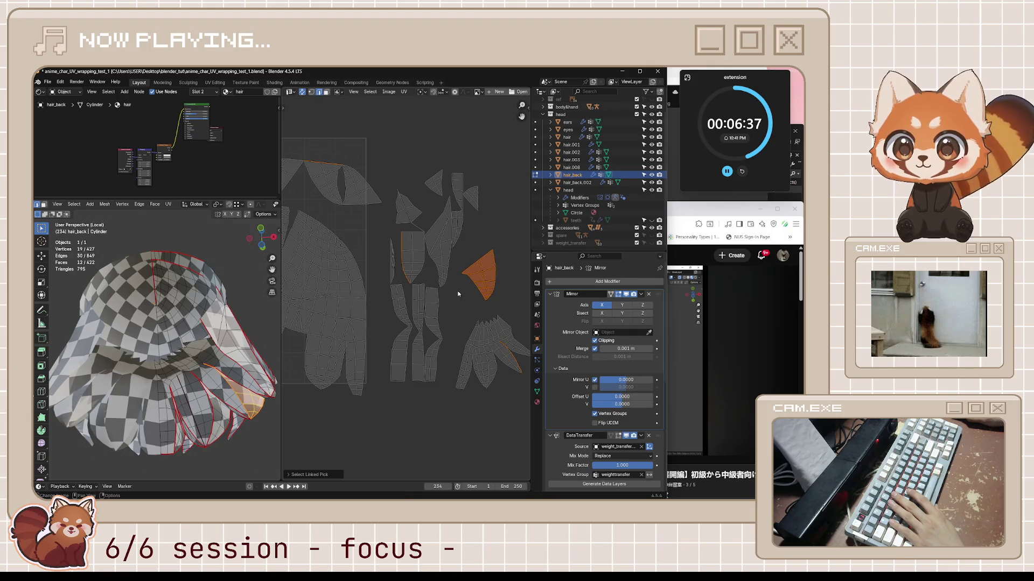
- Turn sync off, move the triangle below the strand islands, rotate it, and deselect
{"action": "left_click", "coordinate": [302, 93]}
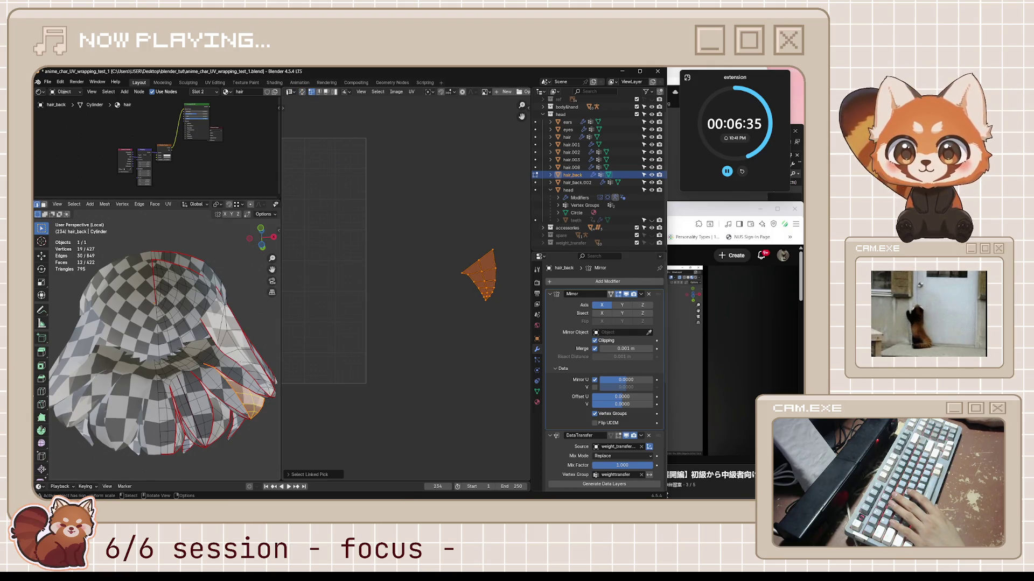
{"action": "key", "text": "a"}
{"action": "key", "text": "g"}
{"action": "left_click", "coordinate": [402, 450]}
{"action": "key", "text": "r"}
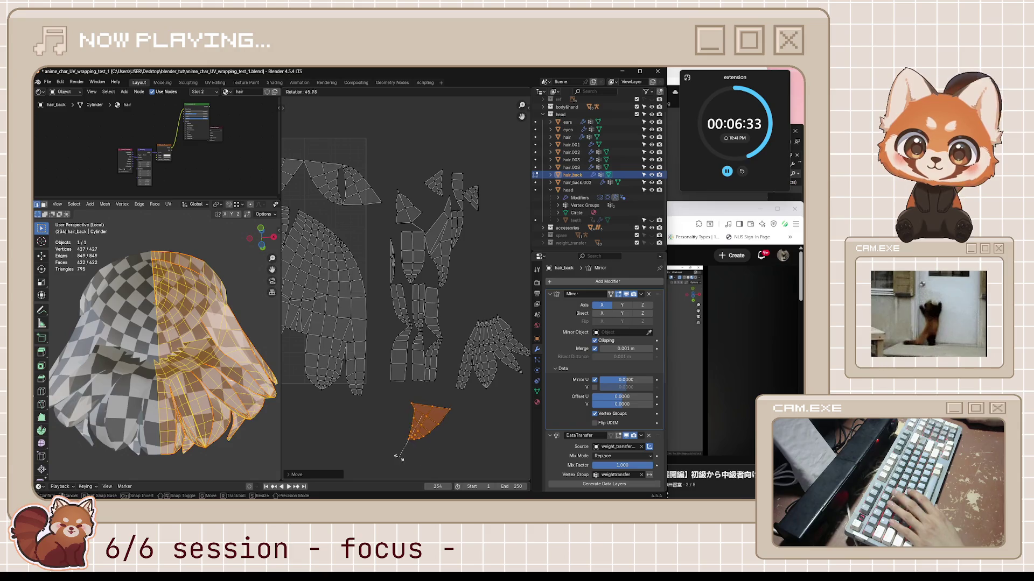
{"action": "left_click", "coordinate": [410, 456]}
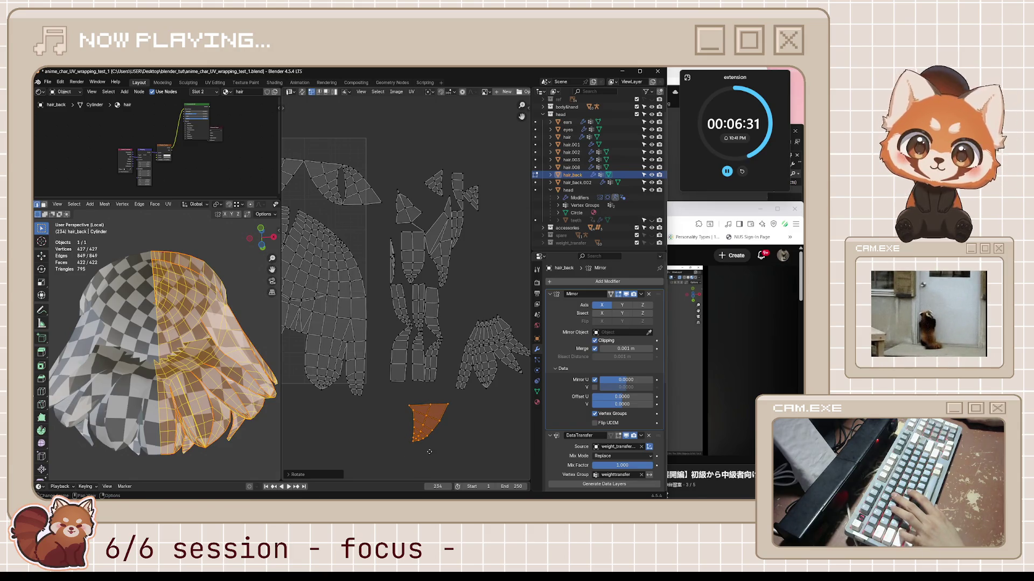
{"action": "middle_click_drag", "start_coordinate": [430, 456], "coordinate": [424, 422]}
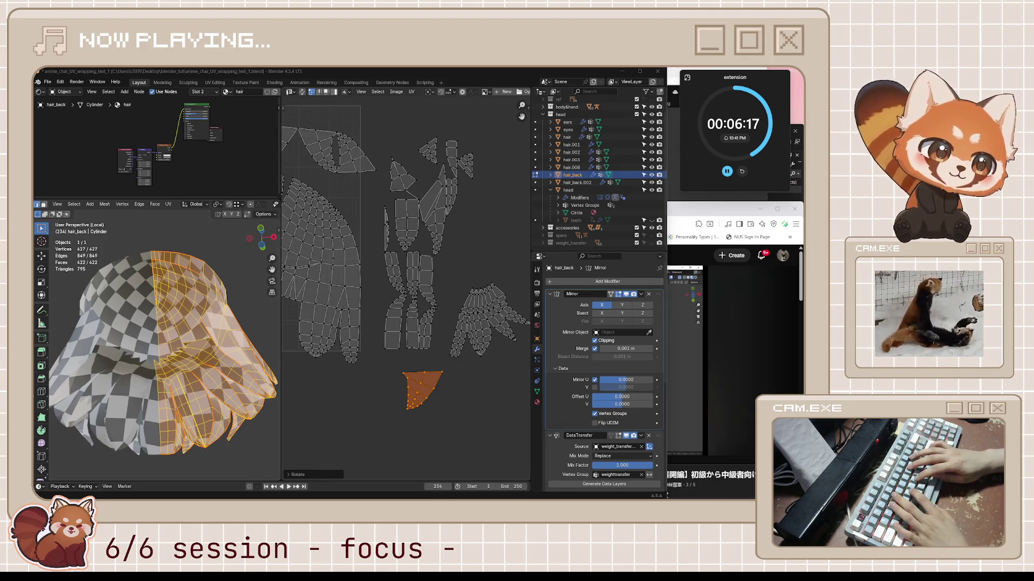
{"action": "left_click", "coordinate": [433, 415]}
- Zoom in on the triangle island, select it, and re-unwrap it
{"action": "middle_click_drag", "start_coordinate": [432, 416], "coordinate": [416, 379]}
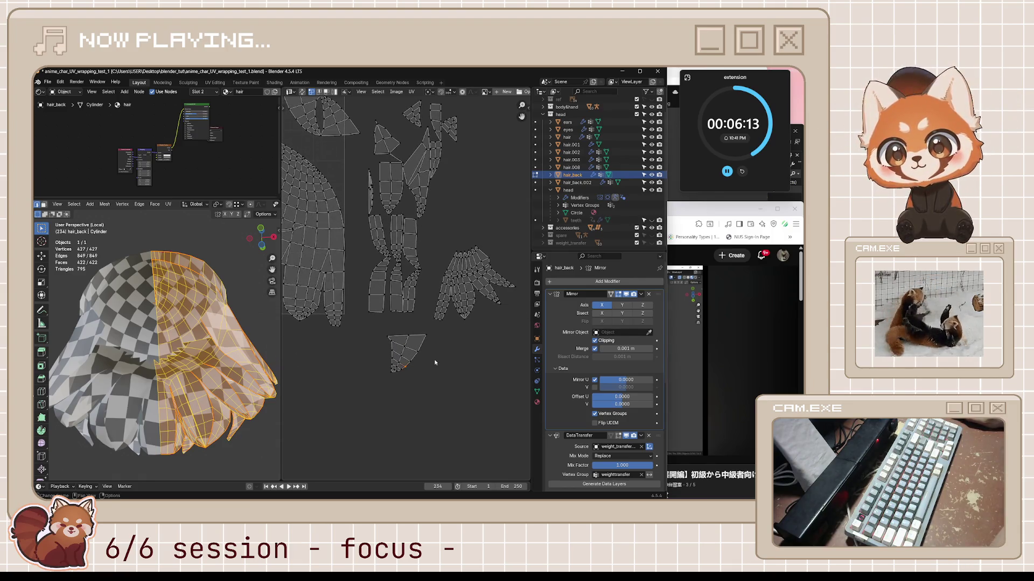
{"action": "scroll", "coordinate": [405, 388], "scroll_direction": "up", "scroll_amount": 2}
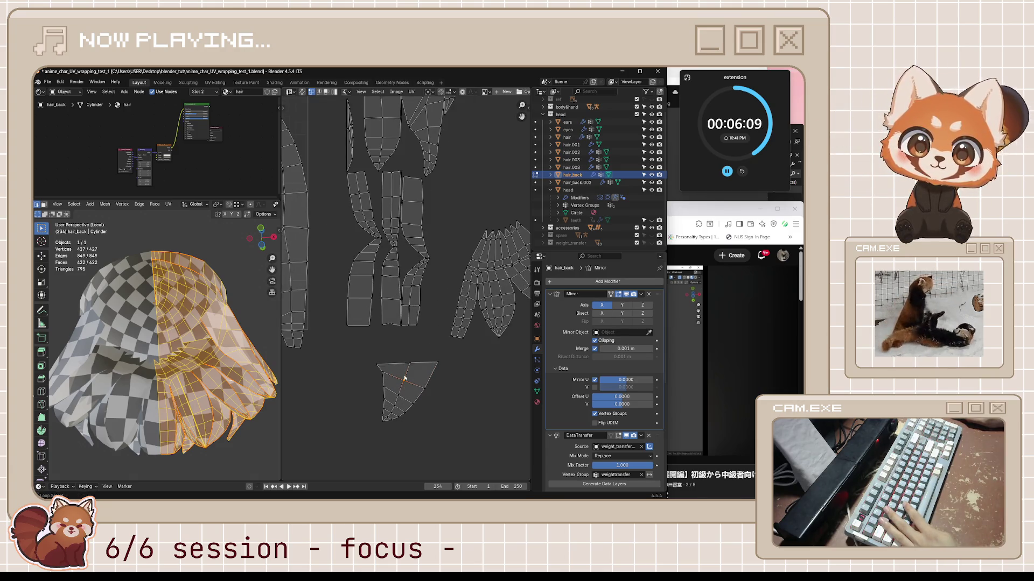
{"action": "middle_click_drag", "start_coordinate": [417, 390], "coordinate": [434, 409]}
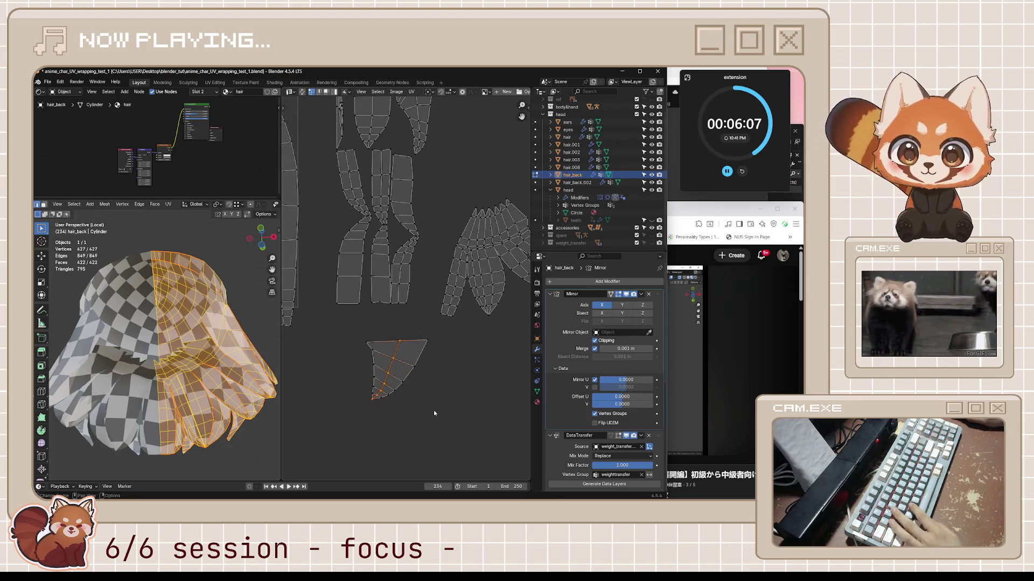
{"action": "key", "text": "alt+a"}
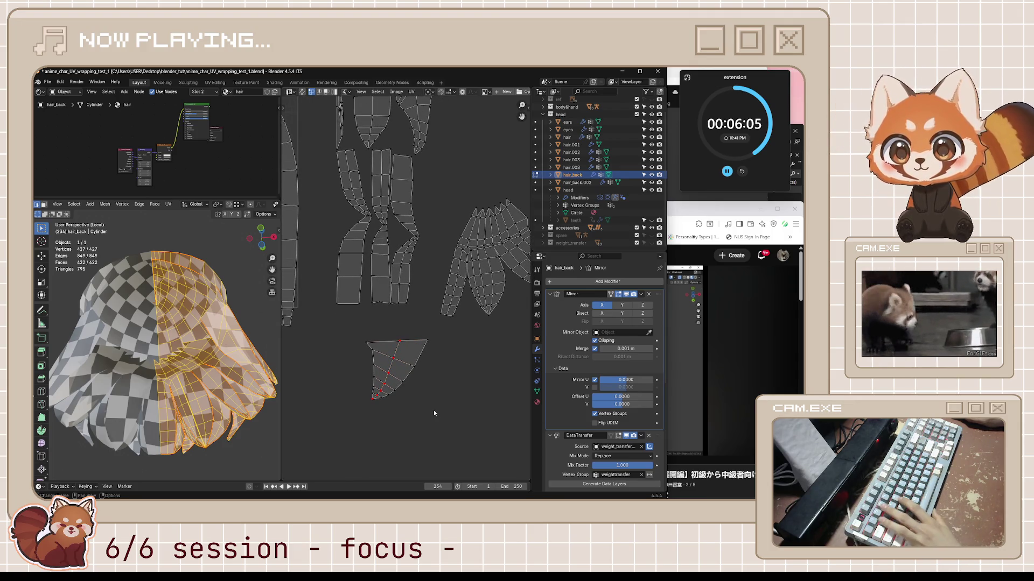
{"action": "left_click", "coordinate": [402, 377]}
{"action": "key", "text": "u"}
{"action": "left_click", "coordinate": [397, 373]}
- Check the new unwrap and save the file as anime_char_UV_wrapping_test_1.blend
{"action": "mouse_move", "coordinate": [430, 401]}
{"action": "middle_mouse_down"}
{"action": "mouse_move", "coordinate": [431, 363]}
{"action": "mouse_move", "coordinate": [435, 383]}
{"action": "middle_mouse_up"}
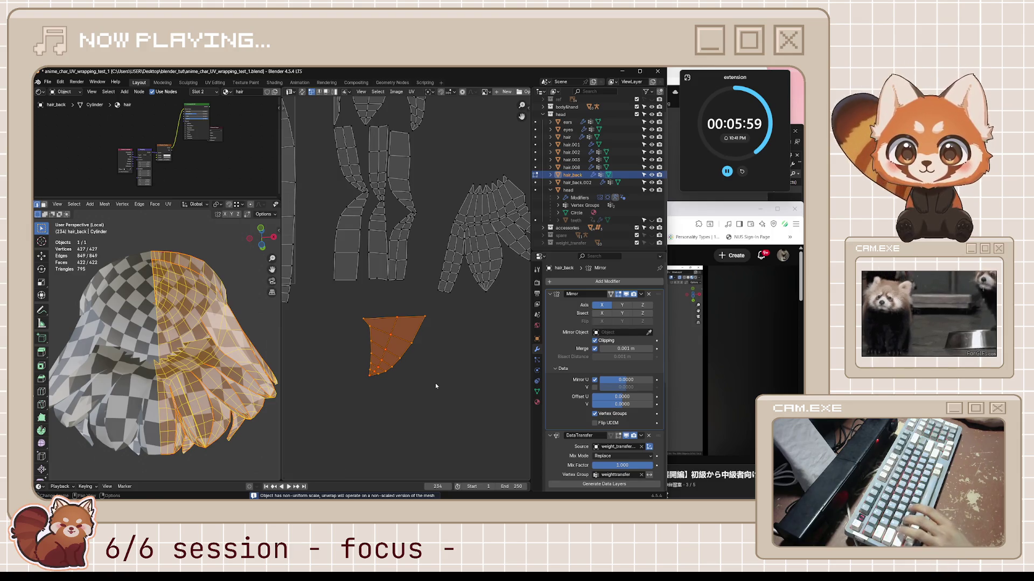
{"action": "key", "text": "alt+a"}
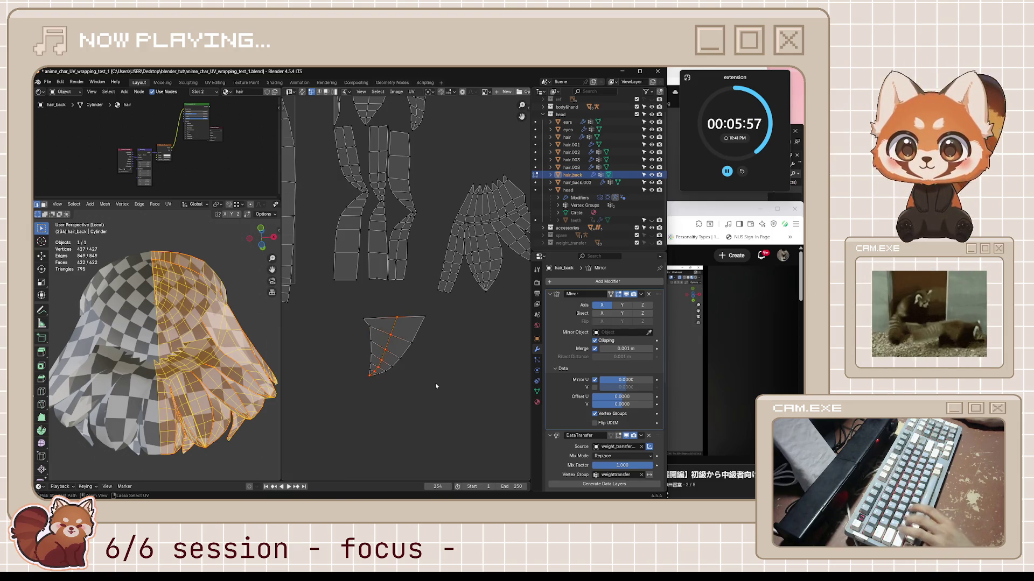
{"action": "middle_click_drag", "start_coordinate": [433, 395], "coordinate": [428, 402]}
{"action": "key", "text": "ctrl+s"}
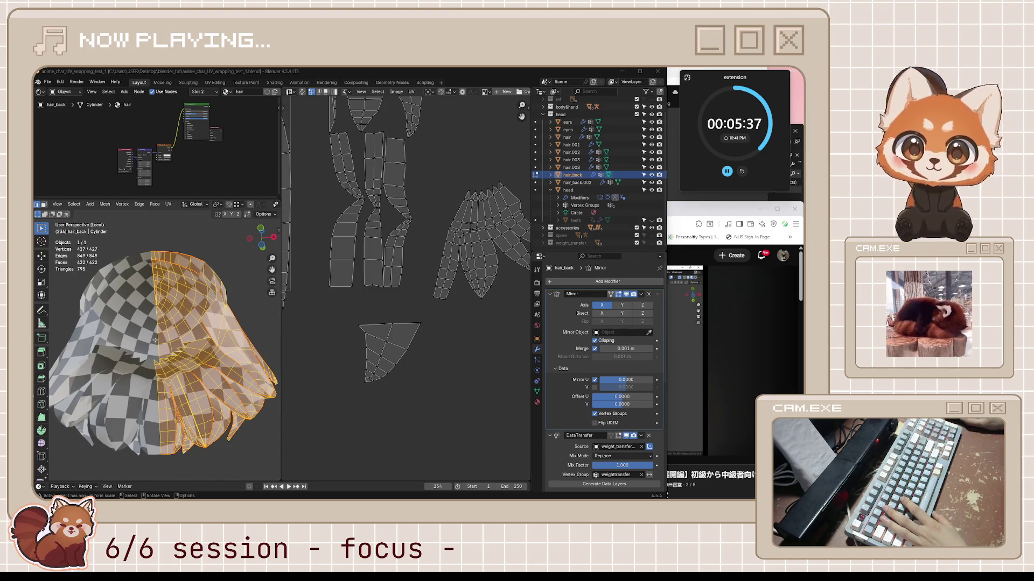
{"action": "middle_click_drag", "start_coordinate": [225, 336], "coordinate": [189, 329]}
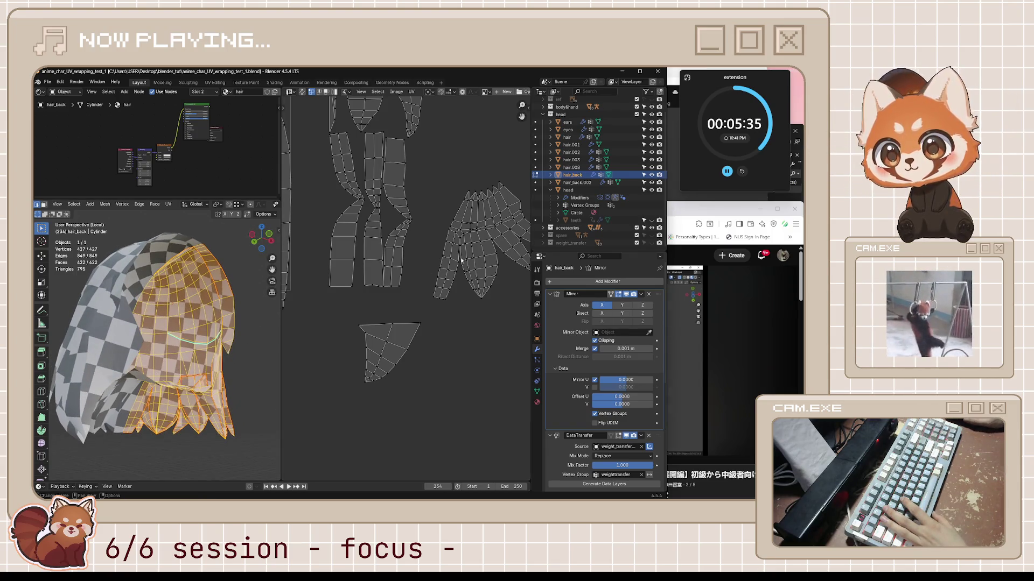
- Select the main hair island and try transforming it, cancelling the scale to keep its size
{"action": "scroll", "coordinate": [430, 267], "scroll_direction": "down", "scroll_amount": 6}
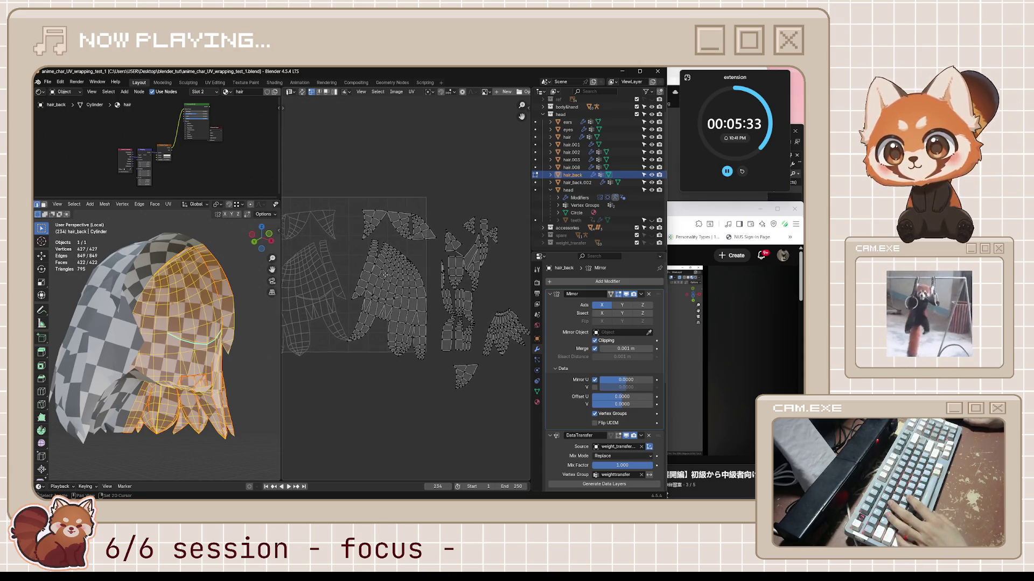
{"action": "key", "text": "l"}
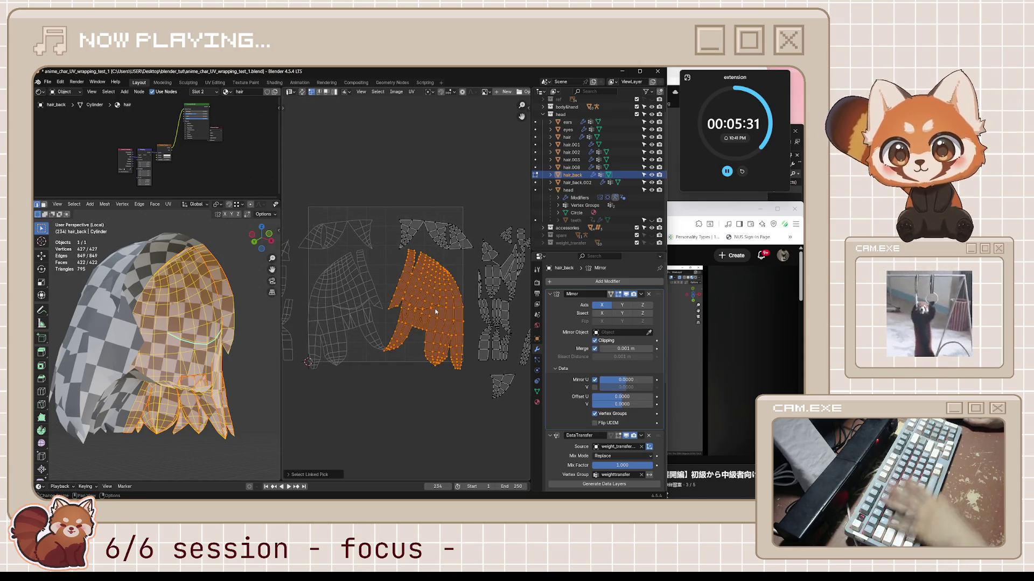
{"action": "key", "text": "r"}
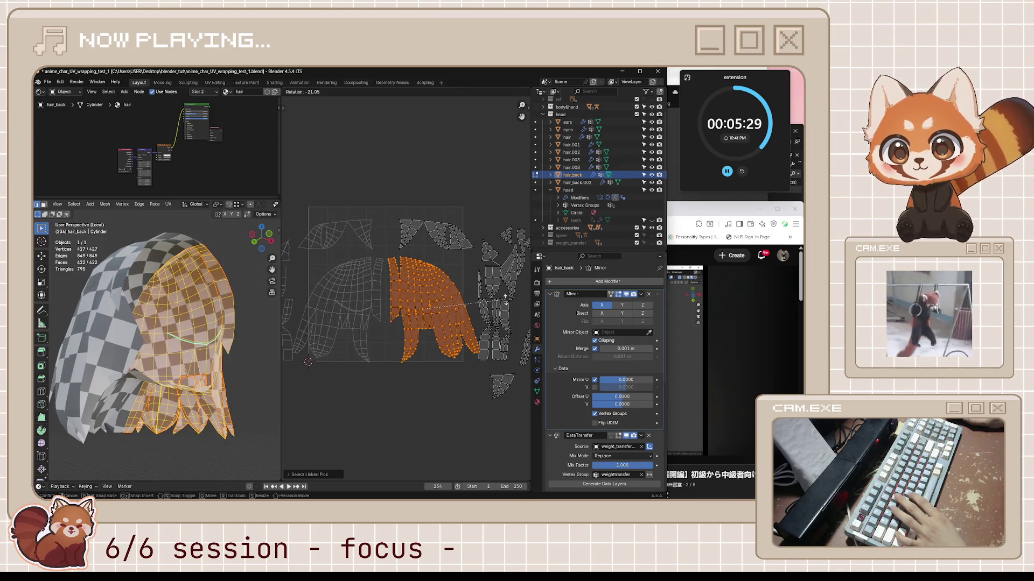
{"action": "key", "text": "Return"}
{"action": "key", "text": "g"}
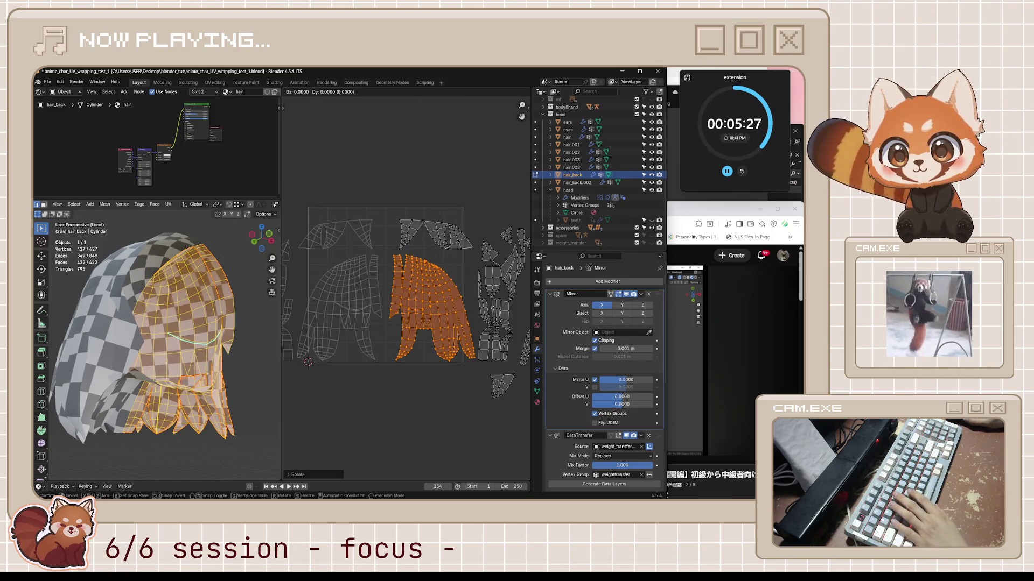
{"action": "key", "text": "Return"}
{"action": "key", "text": "s"}
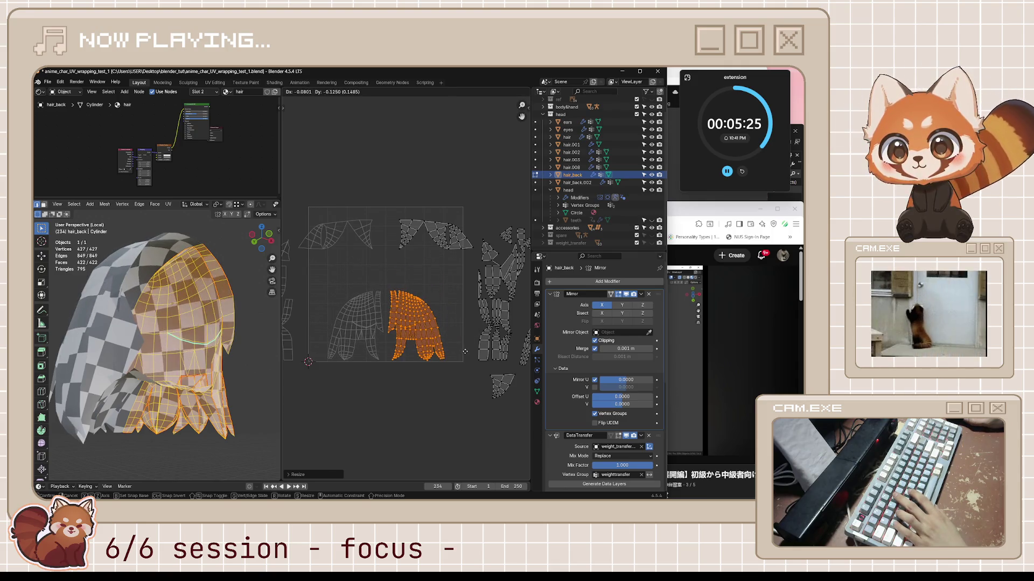
{"action": "key", "text": "Escape"}
- Select only the tall hair-strip island and move it further right
{"action": "scroll", "coordinate": [431, 365], "scroll_direction": "up", "scroll_amount": 2}
{"action": "scroll", "coordinate": [452, 353], "scroll_direction": "down", "scroll_amount": 2}
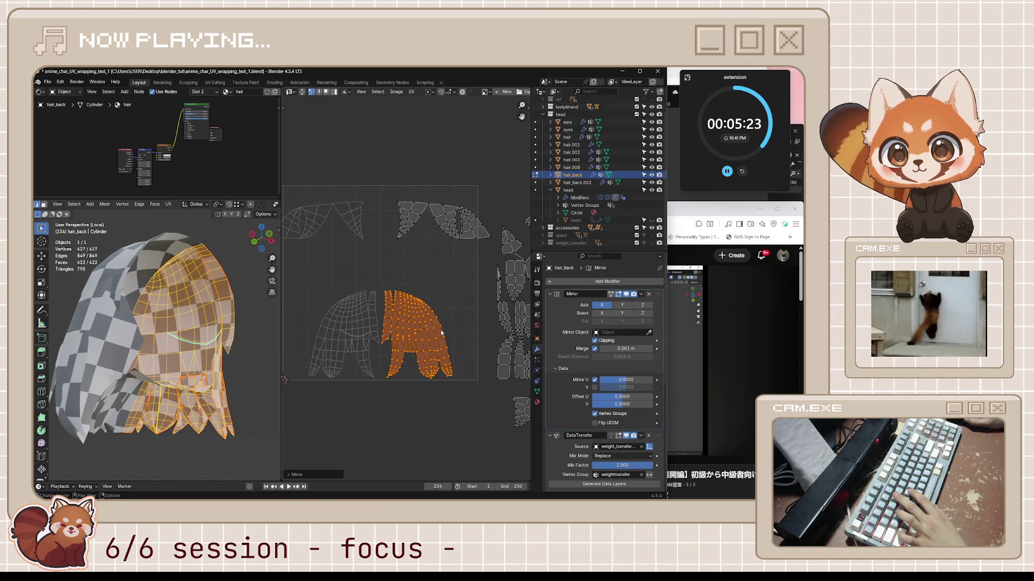
{"action": "scroll", "coordinate": [472, 341], "scroll_direction": "up", "scroll_amount": 2}
{"action": "middle_click_drag", "start_coordinate": [447, 347], "coordinate": [417, 354]}
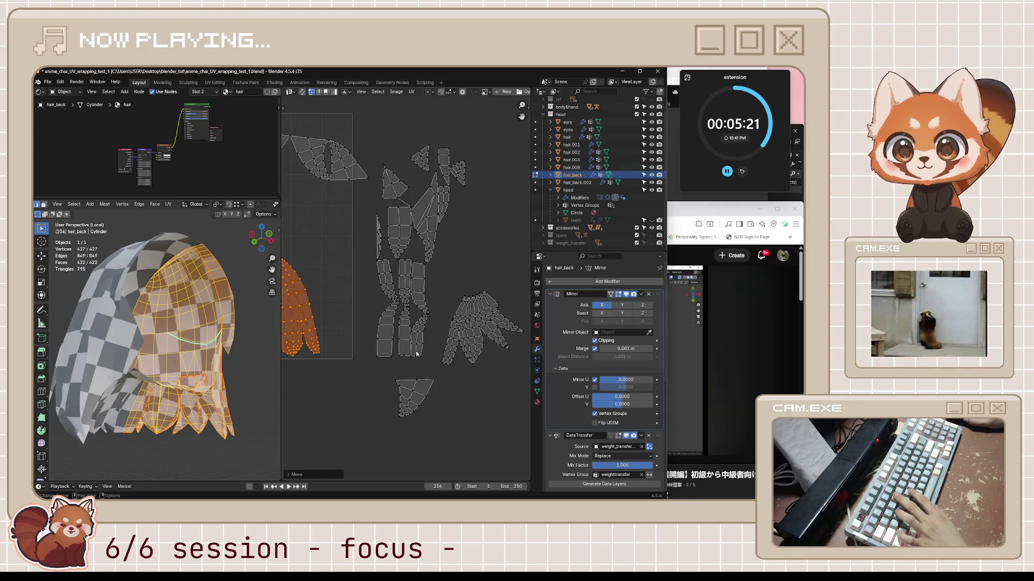
{"action": "key", "text": "l"}
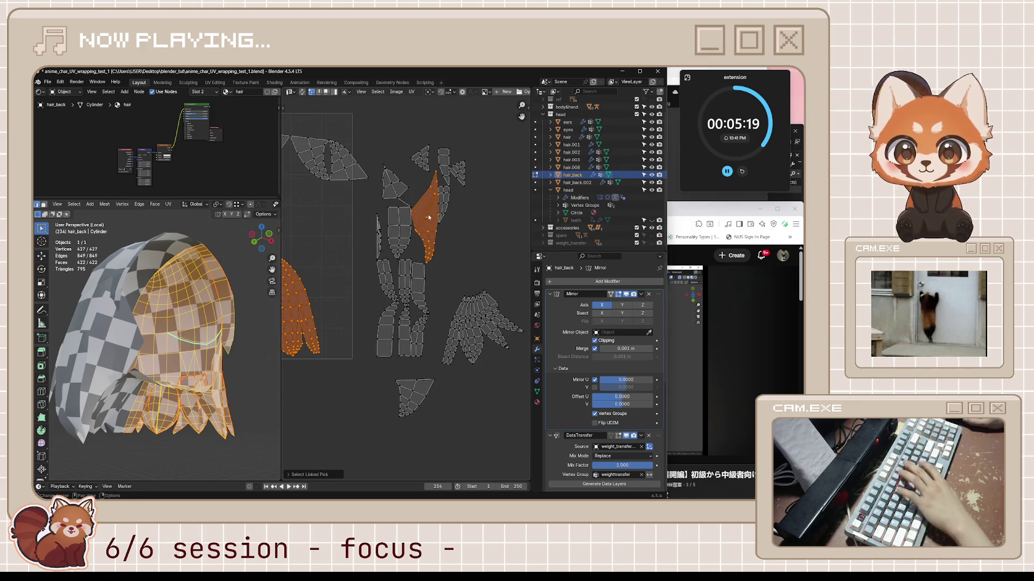
{"action": "left_click", "coordinate": [432, 229]}
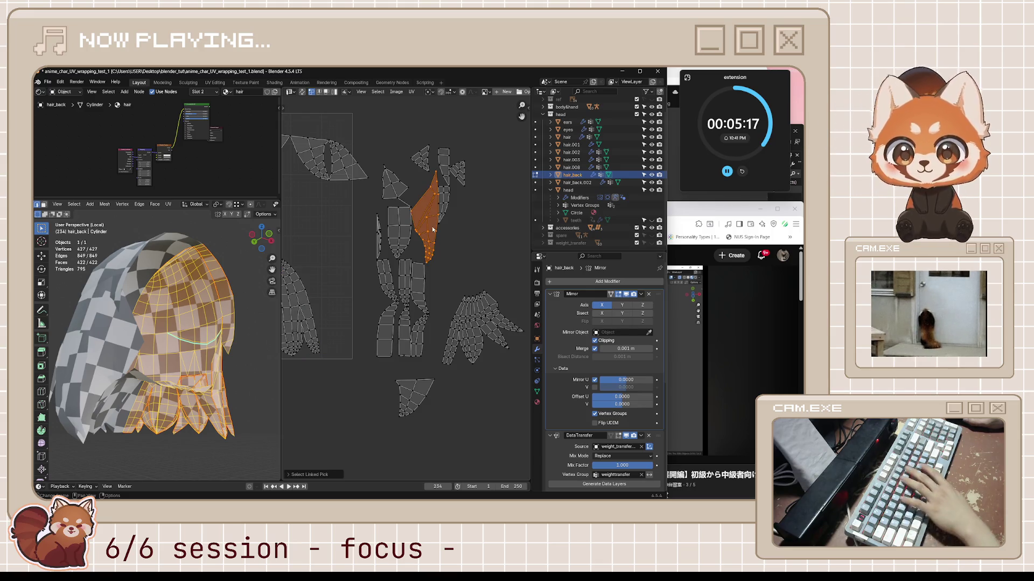
{"action": "key", "text": "g"}
{"action": "left_click", "coordinate": [493, 237]}
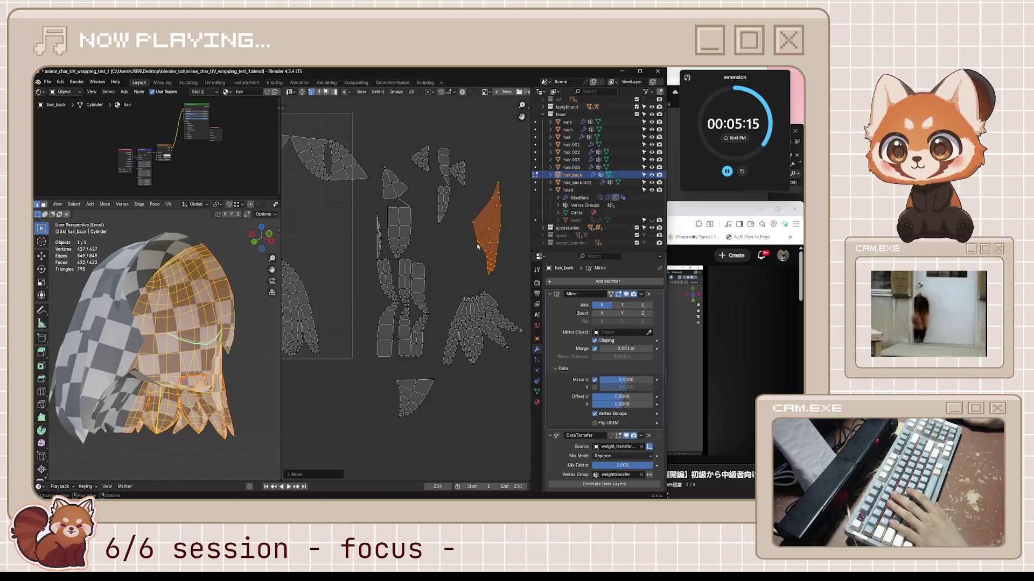
- Drop the strip island beside the large island and scale it down
{"action": "scroll", "coordinate": [391, 272], "scroll_direction": "down", "scroll_amount": 2}
{"action": "middle_click_drag", "start_coordinate": [226, 334], "coordinate": [162, 329]}
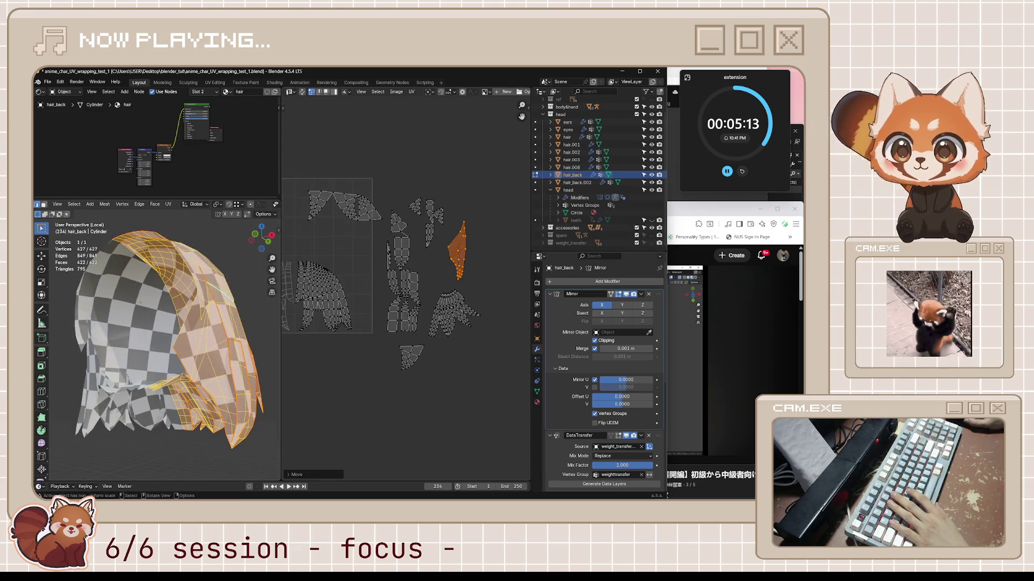
{"action": "key", "text": "g"}
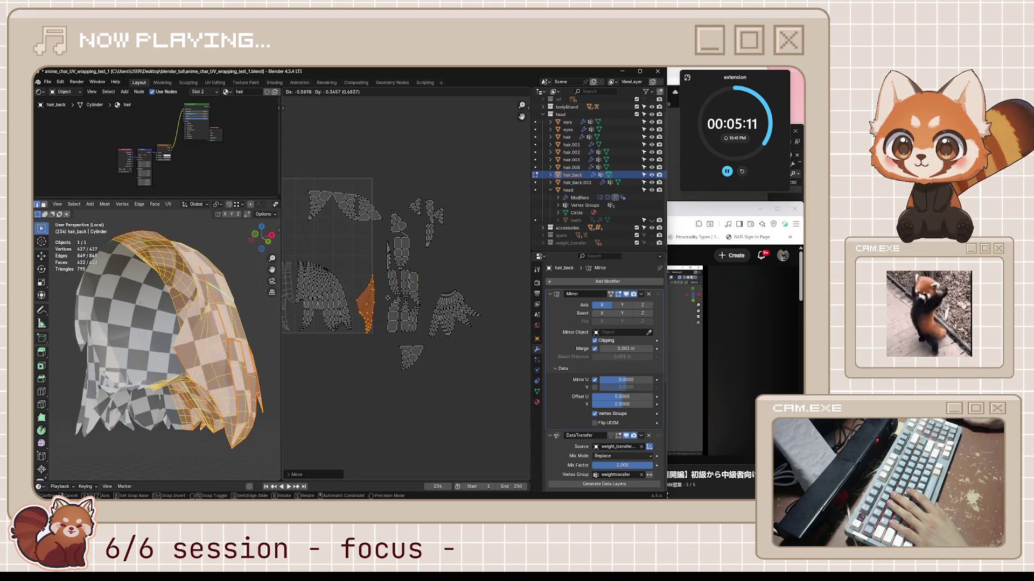
{"action": "left_click", "coordinate": [385, 293]}
{"action": "key", "text": "s"}
{"action": "left_click", "coordinate": [399, 374]}
{"action": "key", "text": "s"}
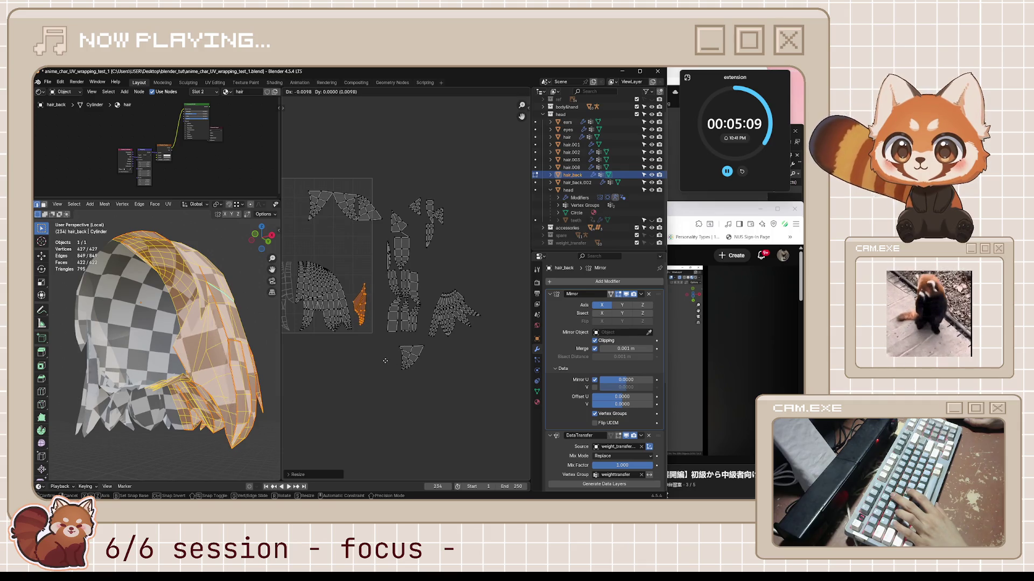
{"action": "left_click", "coordinate": [409, 363]}
- Select two edges at a pinch point, toggling UV Sync Selection on and back off
{"action": "mouse_move", "coordinate": [271, 376]}
{"action": "middle_mouse_down"}
{"action": "mouse_move", "coordinate": [227, 378]}
{"action": "mouse_move", "coordinate": [273, 382]}
{"action": "middle_mouse_up"}
{"action": "left_click", "coordinate": [207, 373]}
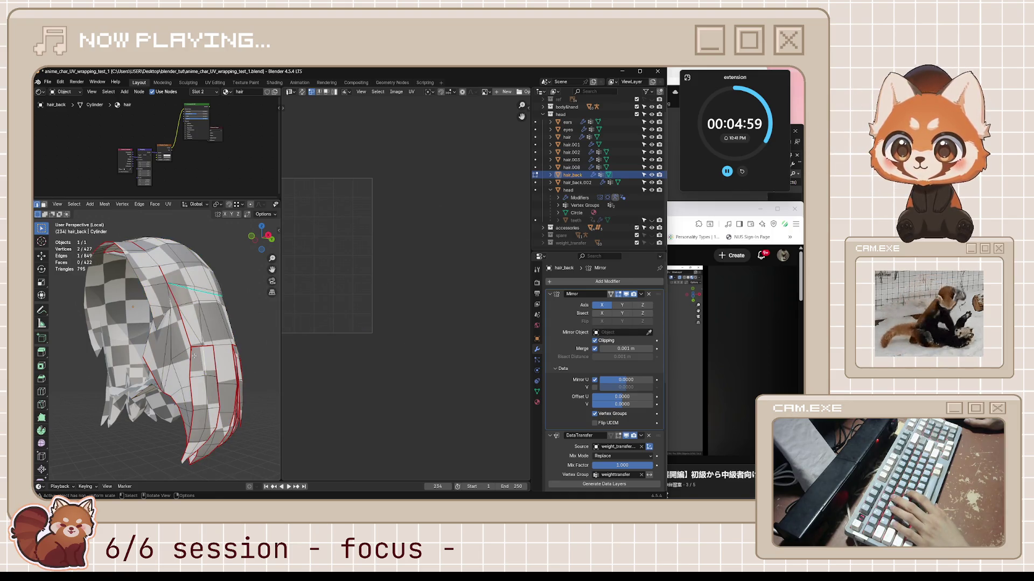
{"action": "left_click", "coordinate": [193, 366], "text": "shift"}
{"action": "left_click", "coordinate": [303, 93]}
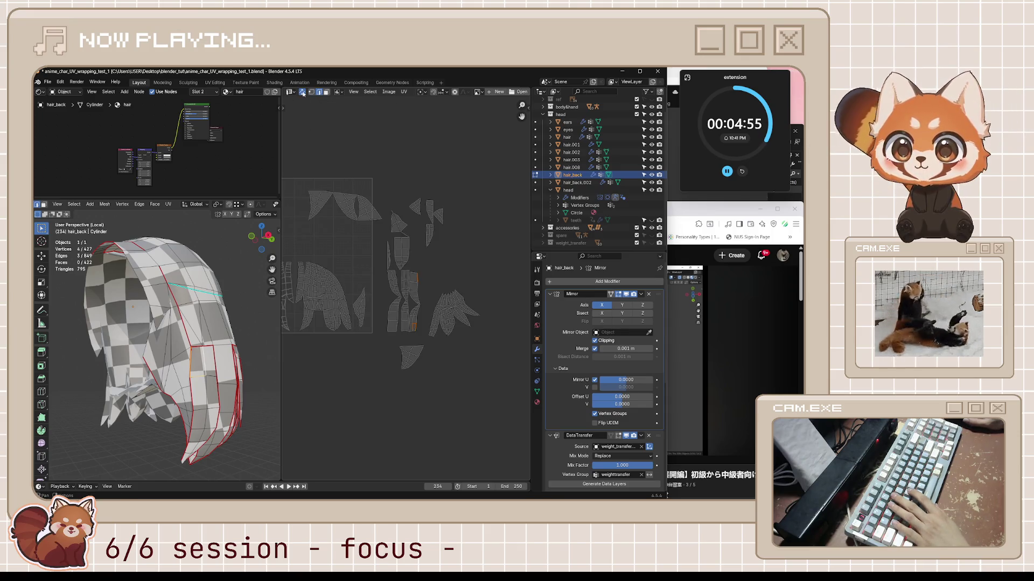
{"action": "left_click", "coordinate": [303, 93]}
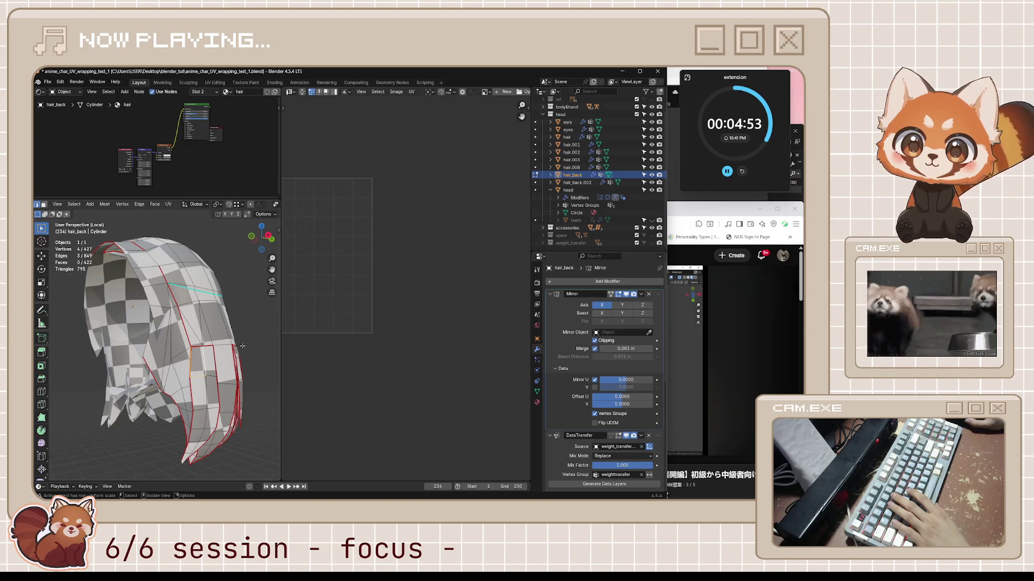
- Select one hair-strip island and move it to the lower left of the UV layout
{"action": "key", "text": "a"}
{"action": "key", "text": "alt+a"}
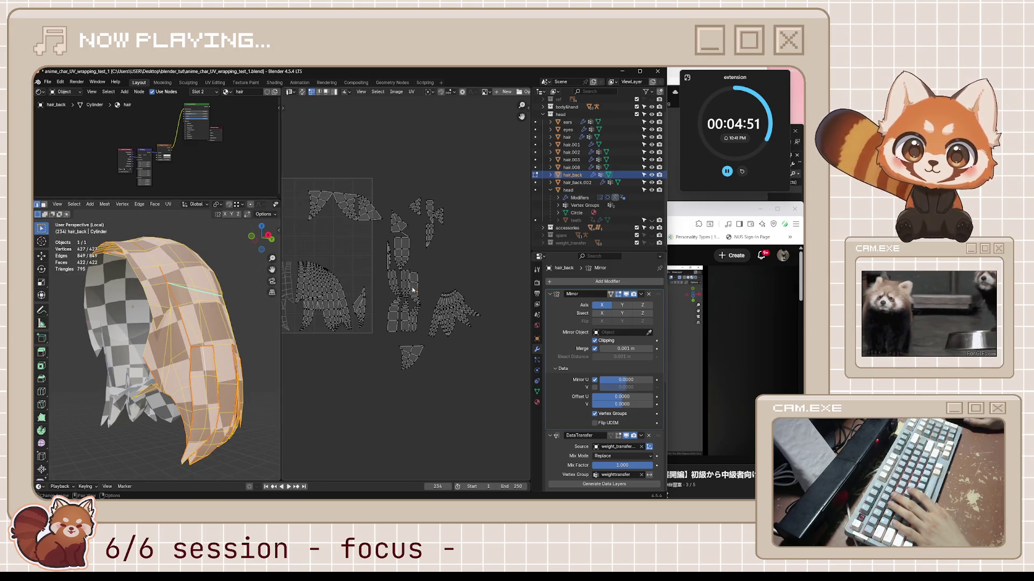
{"action": "key", "text": "l"}
{"action": "key", "text": "g"}
{"action": "left_click", "coordinate": [373, 364]}
- Mark the edges at two of the strips' pinch points as seams
{"action": "scroll", "coordinate": [373, 364], "scroll_direction": "up", "scroll_amount": 8}
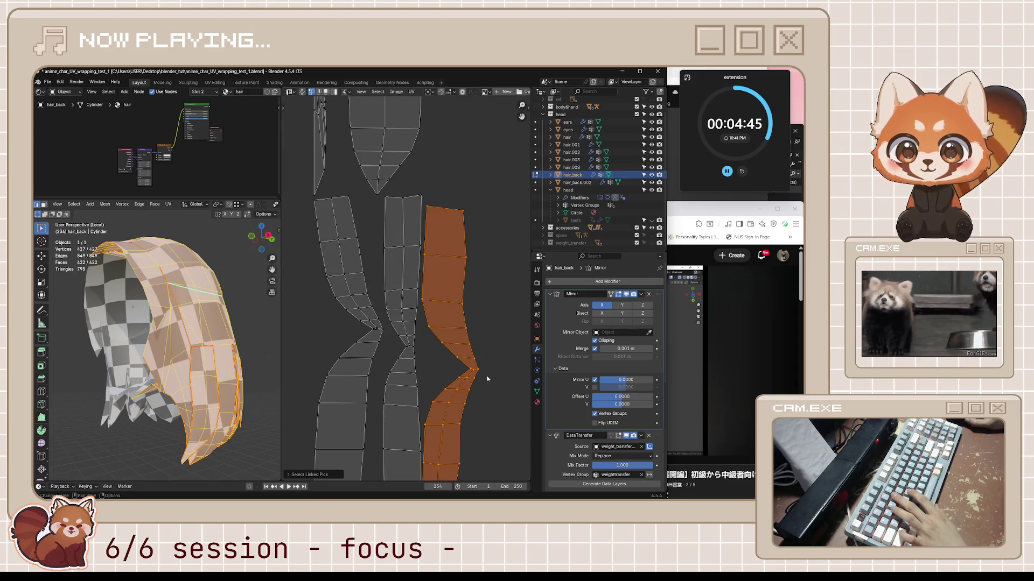
{"action": "scroll", "coordinate": [487, 379], "scroll_direction": "up", "scroll_amount": 3}
{"action": "middle_click_drag", "start_coordinate": [494, 400], "coordinate": [467, 379]}
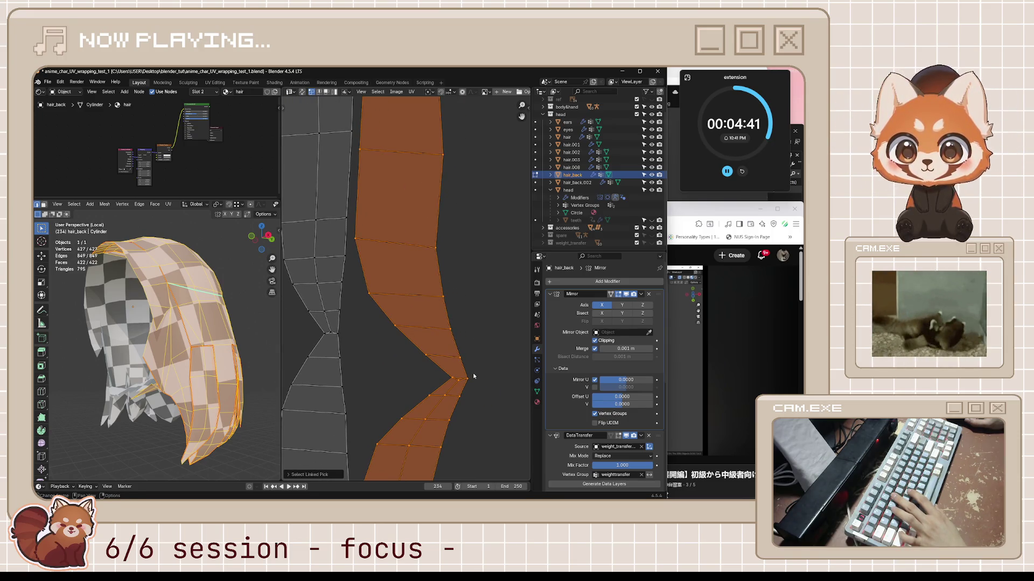
{"action": "left_click", "coordinate": [468, 381]}
{"action": "right_click", "coordinate": [461, 384]}
{"action": "right_click", "coordinate": [203, 392]}
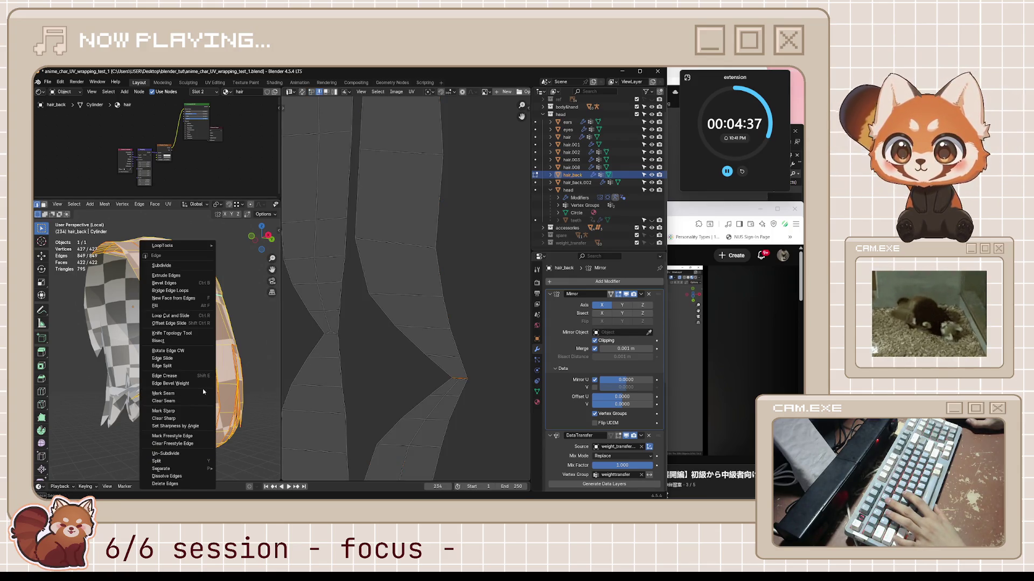
{"action": "left_click", "coordinate": [201, 391]}
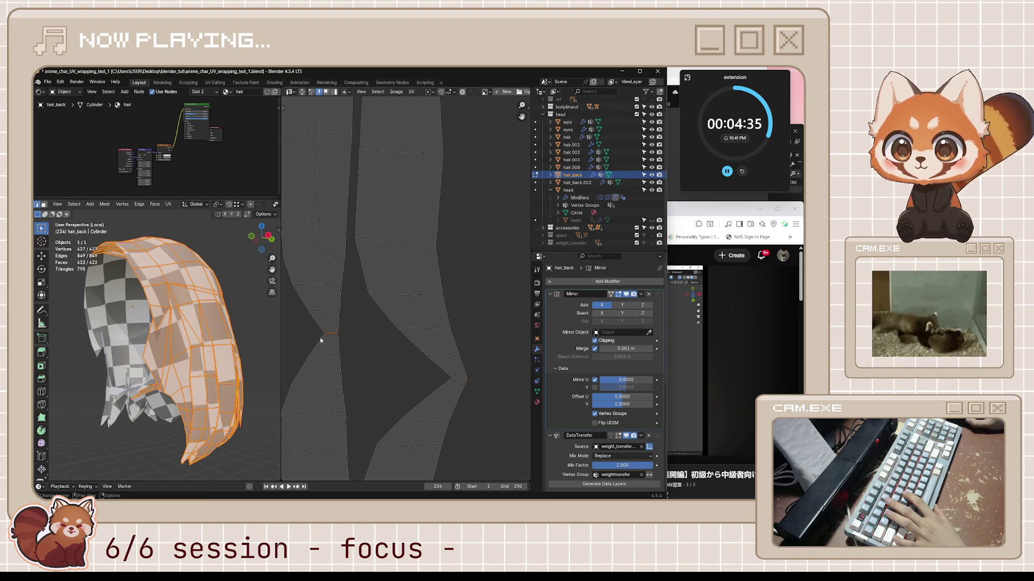
{"action": "right_click", "coordinate": [204, 392]}
{"action": "middle_click_drag", "start_coordinate": [283, 304], "coordinate": [385, 303]}
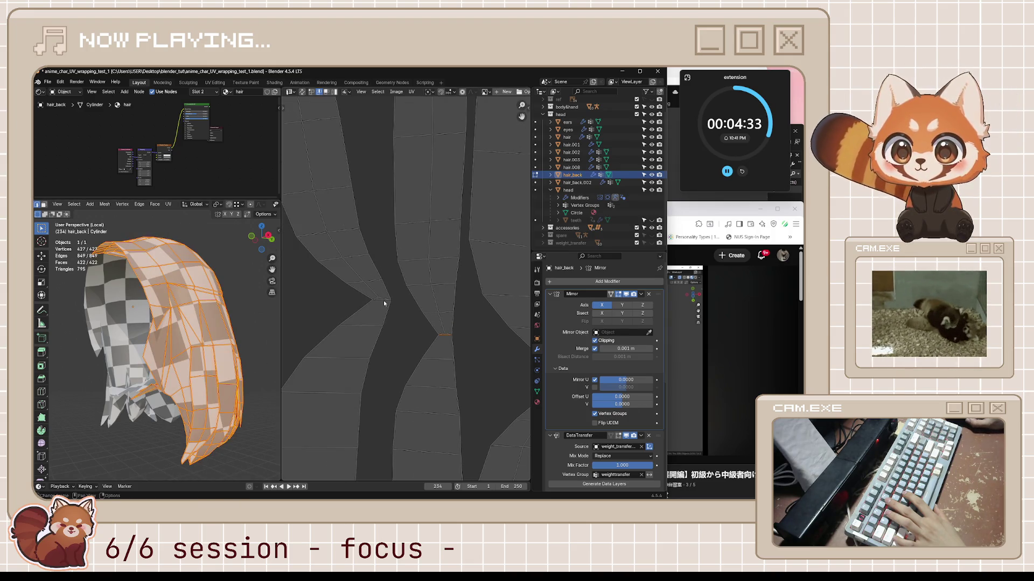
{"action": "right_click", "coordinate": [230, 379]}
{"action": "left_click", "coordinate": [231, 379]}
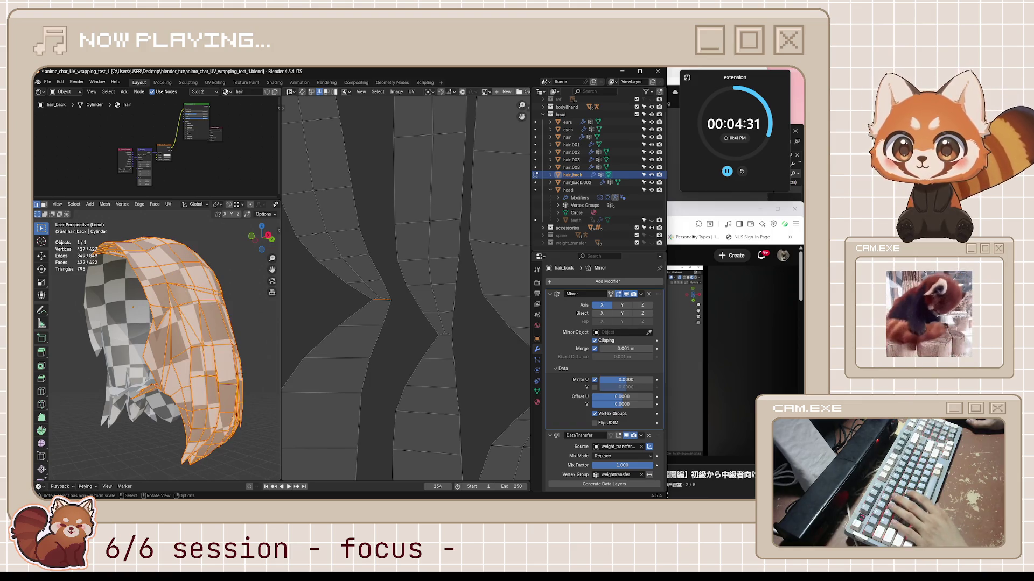
- Re-unwrap hair_back with the new pinch seams
{"action": "key", "text": "u"}
{"action": "left_click", "coordinate": [231, 377]}
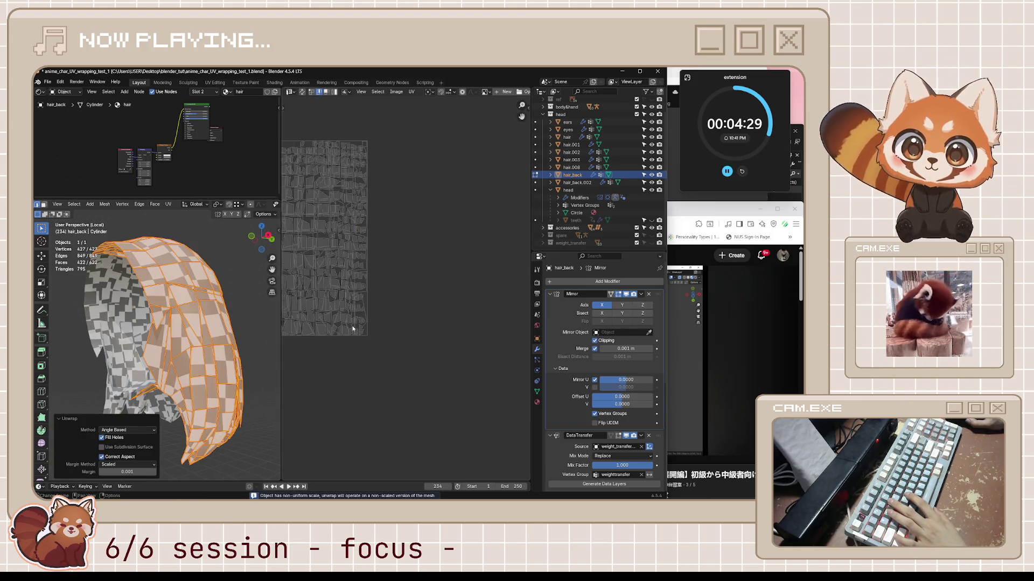
{"action": "key", "text": "ctrl+z"}
{"action": "key", "text": "ctrl+z"}
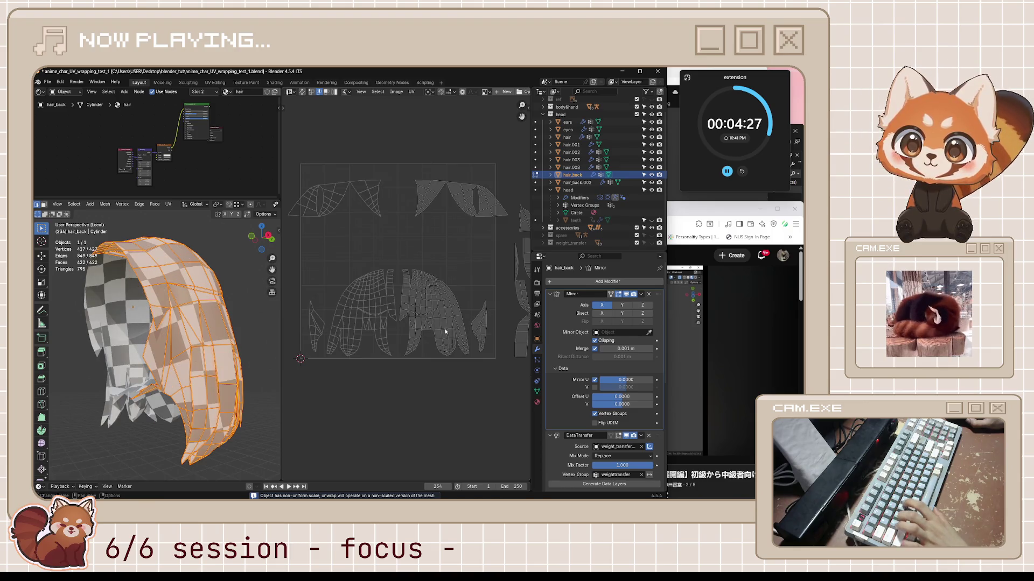
{"action": "scroll", "coordinate": [446, 331], "scroll_direction": "up", "scroll_amount": 5}
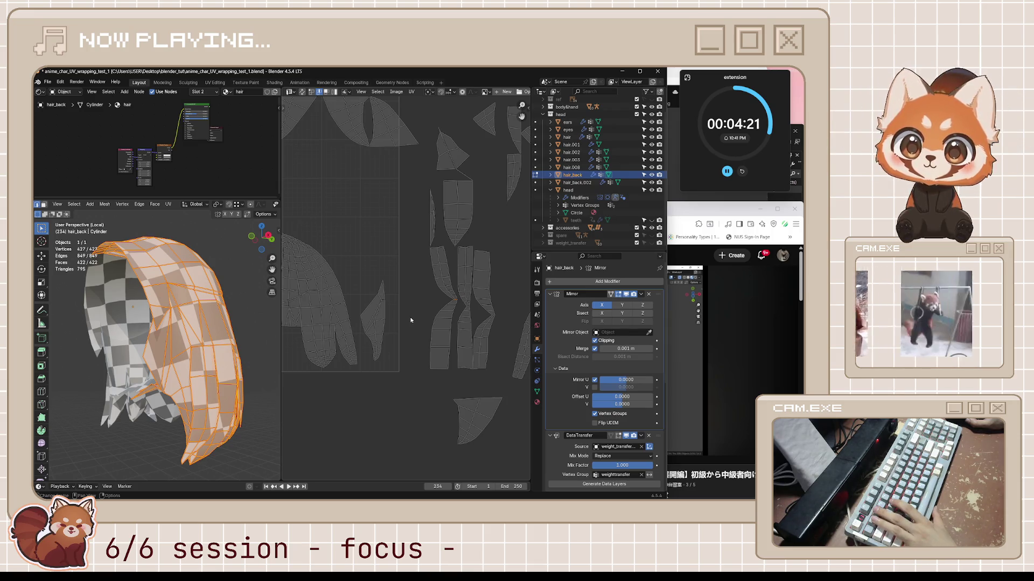
- Mark one more pinch edge as a seam and unwrap the hair mesh again
{"action": "key", "text": "1"}
{"action": "scroll", "coordinate": [439, 299], "scroll_direction": "up", "scroll_amount": 6}
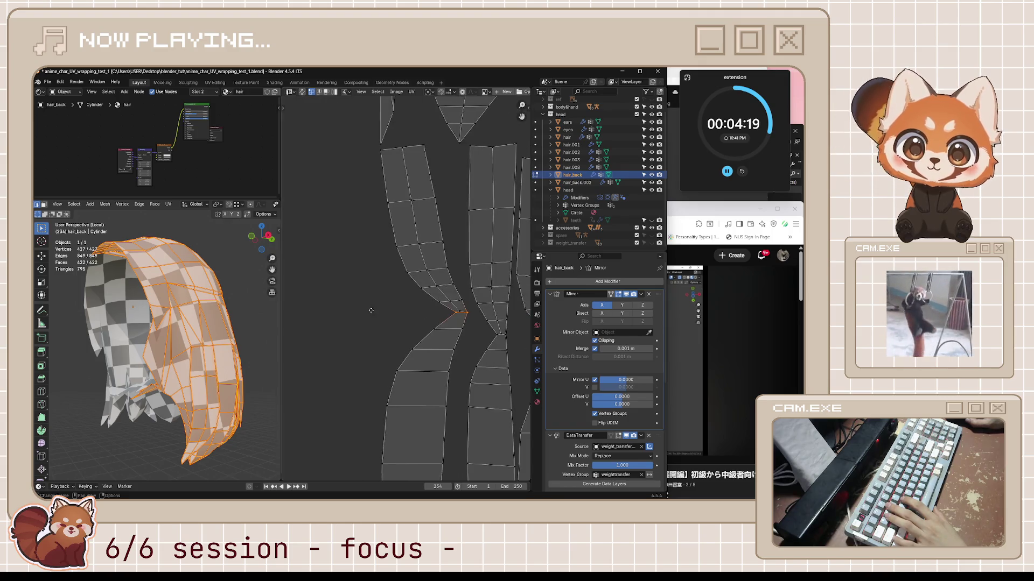
{"action": "right_click", "coordinate": [213, 398]}
{"action": "left_click", "coordinate": [214, 398]}
{"action": "middle_click_drag", "start_coordinate": [214, 398], "coordinate": [245, 386]}
{"action": "scroll", "coordinate": [248, 388], "scroll_direction": "down", "scroll_amount": 3}
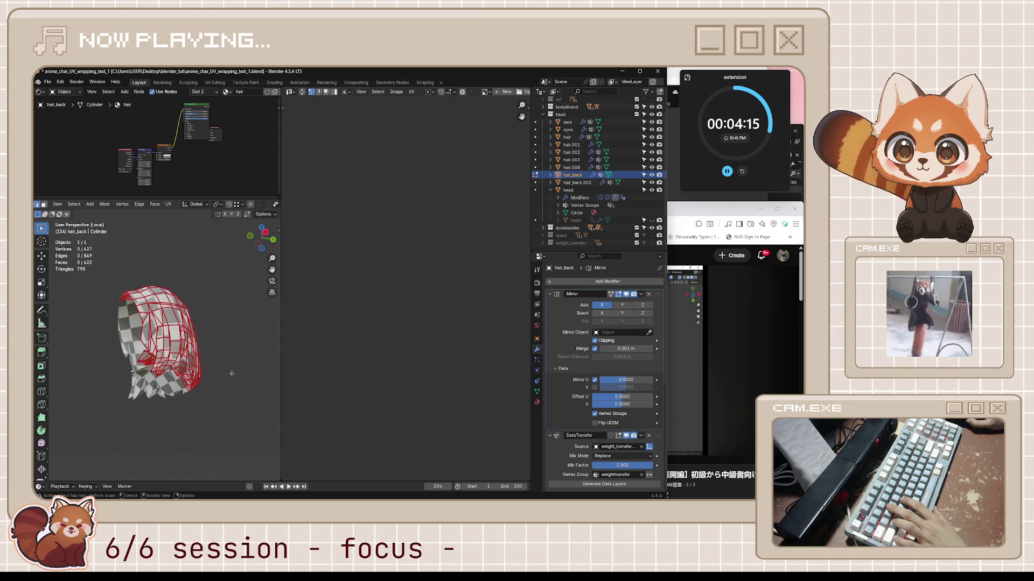
{"action": "key", "text": "u"}
{"action": "left_click", "coordinate": [247, 376]}
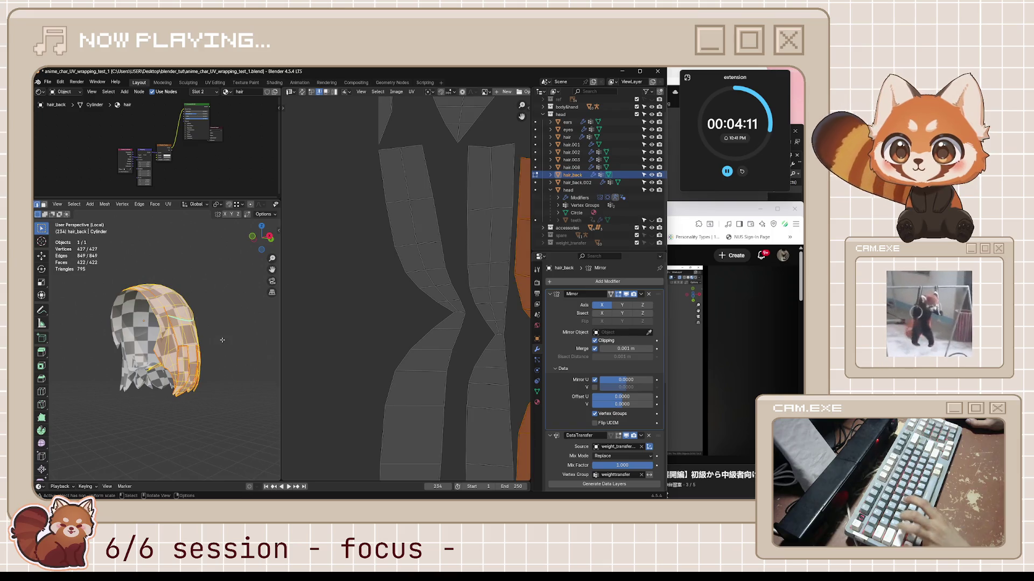
- Select edges around a strip's pinch to inspect it, then clear the selection
{"action": "left_click", "coordinate": [183, 319]}
{"action": "scroll", "coordinate": [223, 346], "scroll_direction": "up", "scroll_amount": 2}
{"action": "key", "text": "a"}
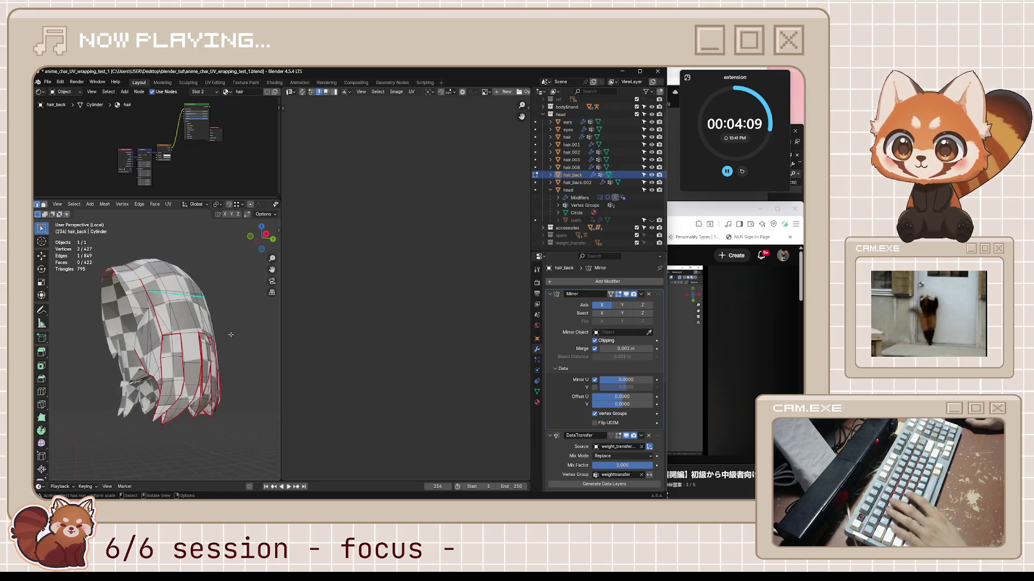
{"action": "left_click", "coordinate": [445, 315]}
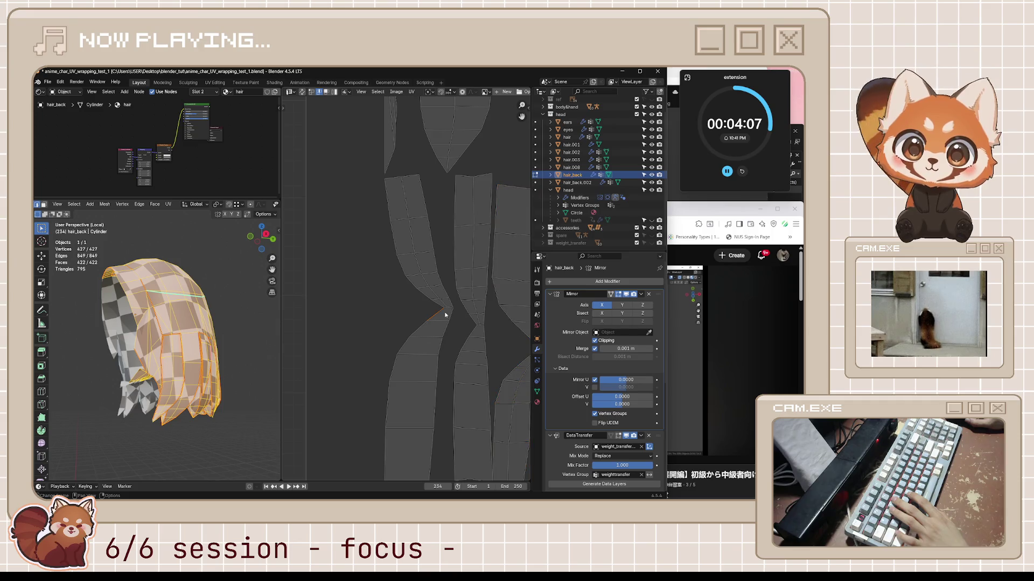
{"action": "right_click", "coordinate": [449, 309]}
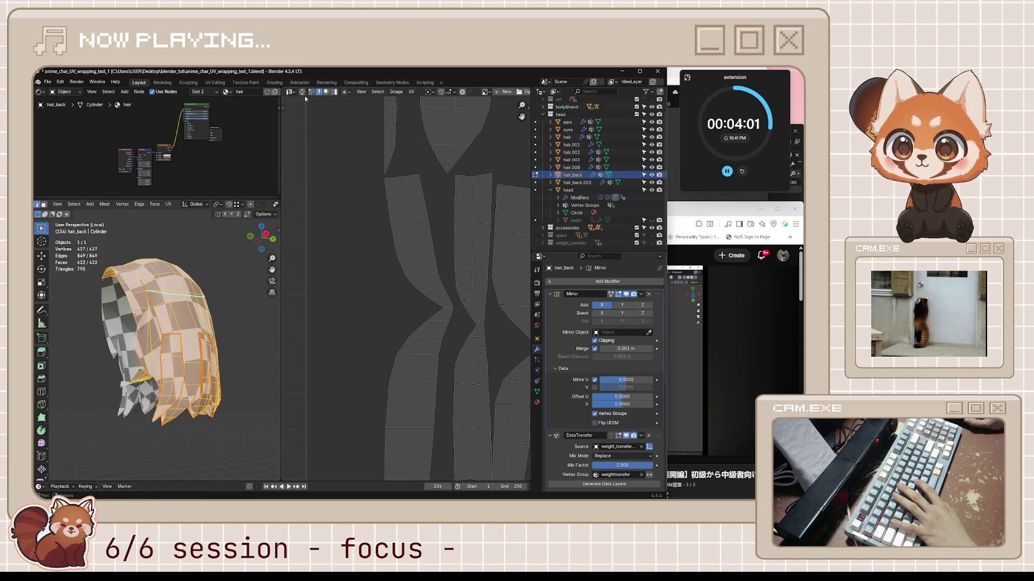
{"action": "middle_click_drag", "start_coordinate": [226, 301], "coordinate": [253, 301]}
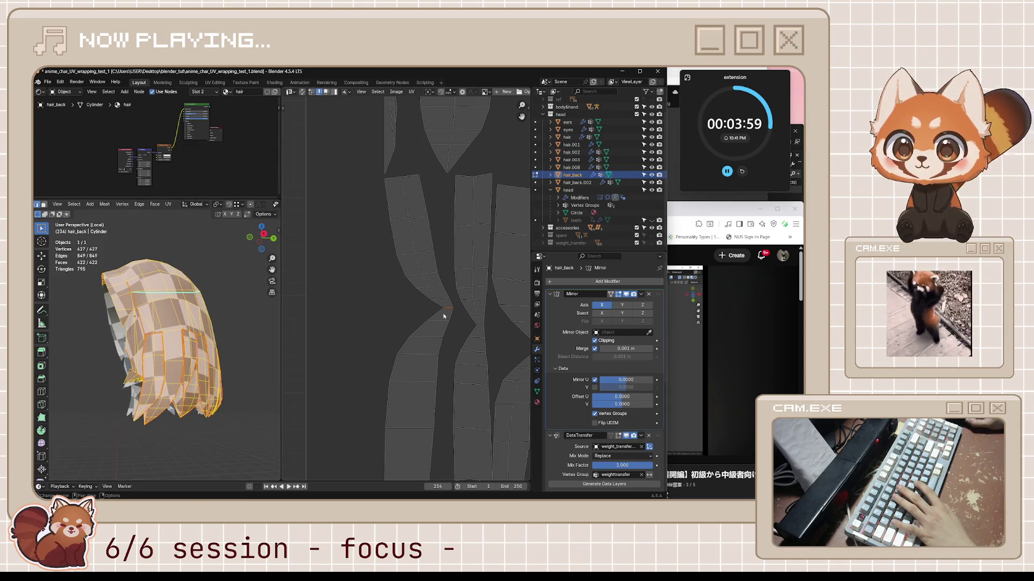
{"action": "key", "text": "a"}
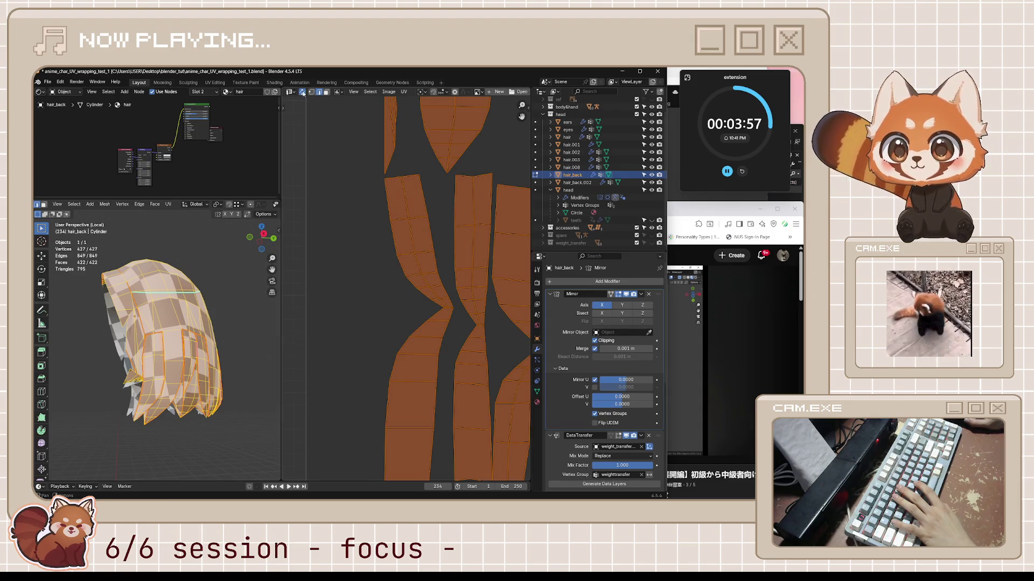
{"action": "key", "text": "alt+a"}
- Select one edge and use Ctrl+L to grab its seam-bounded hair strip
{"action": "left_click", "coordinate": [189, 311]}
{"action": "middle_click_drag", "start_coordinate": [190, 344], "coordinate": [191, 369]}
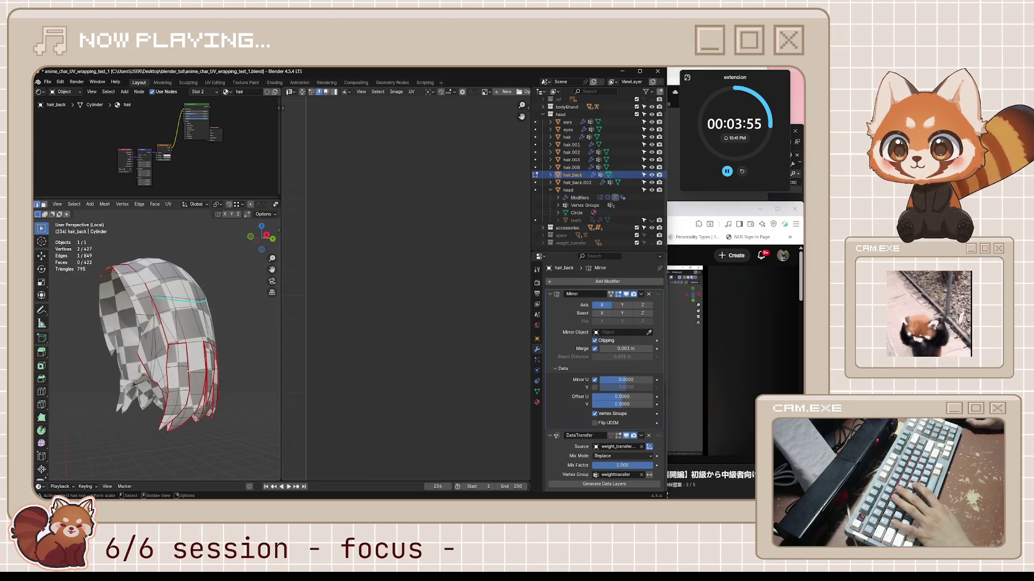
{"action": "key", "text": "ctrl+l"}
{"action": "scroll", "coordinate": [486, 345], "scroll_direction": "down", "scroll_amount": 2}
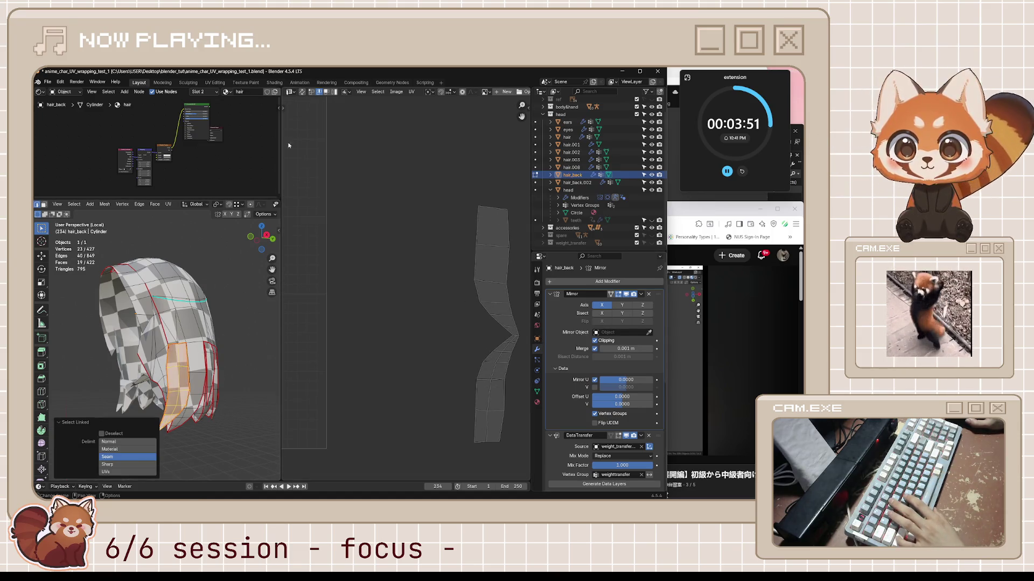
- Enable UV Sync Selection and select an edge on the hair mesh
{"action": "left_click", "coordinate": [302, 92]}
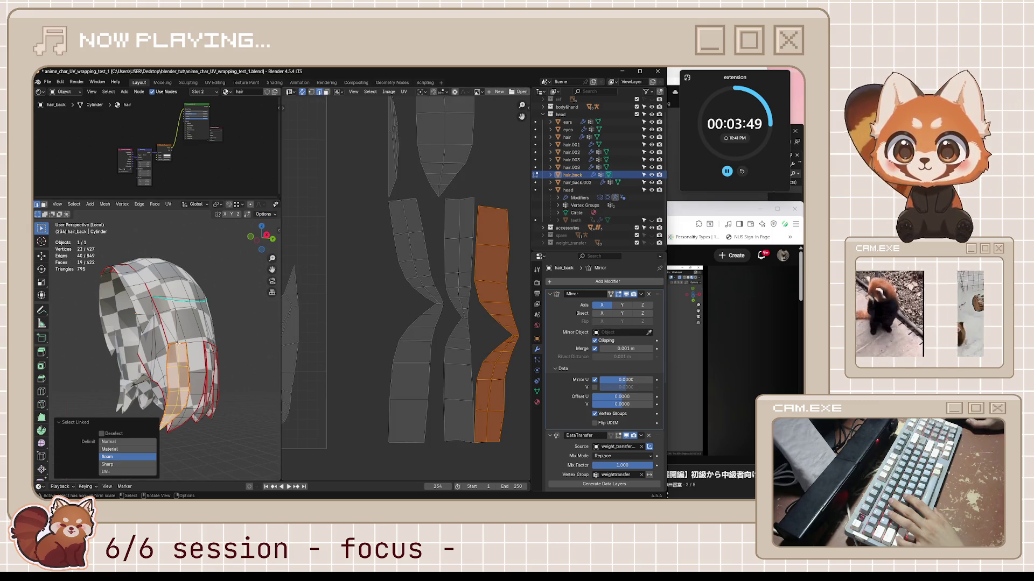
{"action": "left_click", "coordinate": [183, 342]}
{"action": "scroll", "coordinate": [188, 355], "scroll_direction": "up", "scroll_amount": 5}
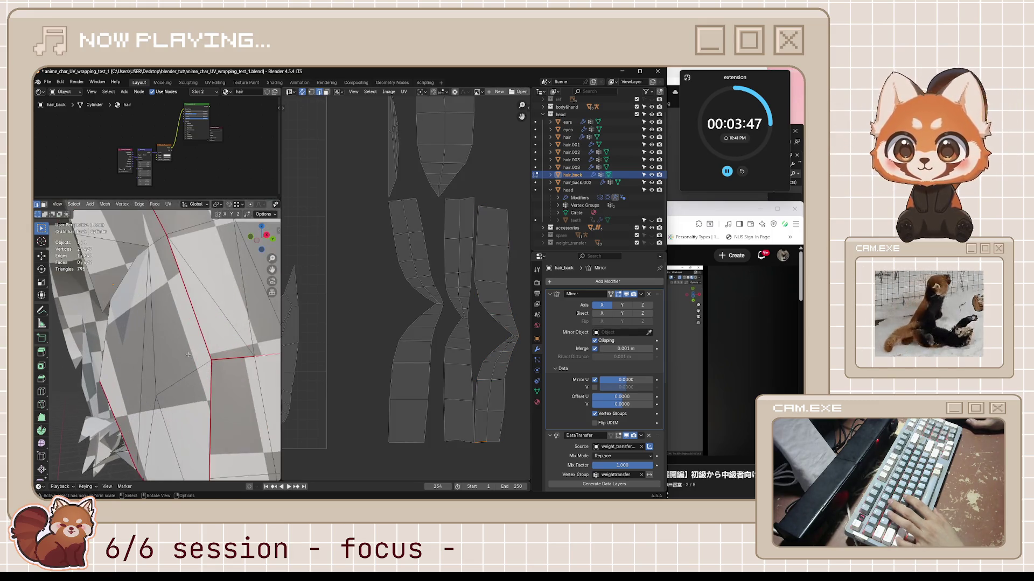
{"action": "scroll", "coordinate": [249, 383], "scroll_direction": "down", "scroll_amount": 5}
{"action": "mouse_move", "coordinate": [250, 383]}
{"action": "middle_mouse_down"}
{"action": "mouse_move", "coordinate": [200, 336]}
{"action": "mouse_move", "coordinate": [265, 368]}
{"action": "mouse_move", "coordinate": [250, 368]}
{"action": "middle_mouse_up"}
- Mark the pinching edge near the strand tips as a seam
{"action": "scroll", "coordinate": [201, 335], "scroll_direction": "up", "scroll_amount": 5}
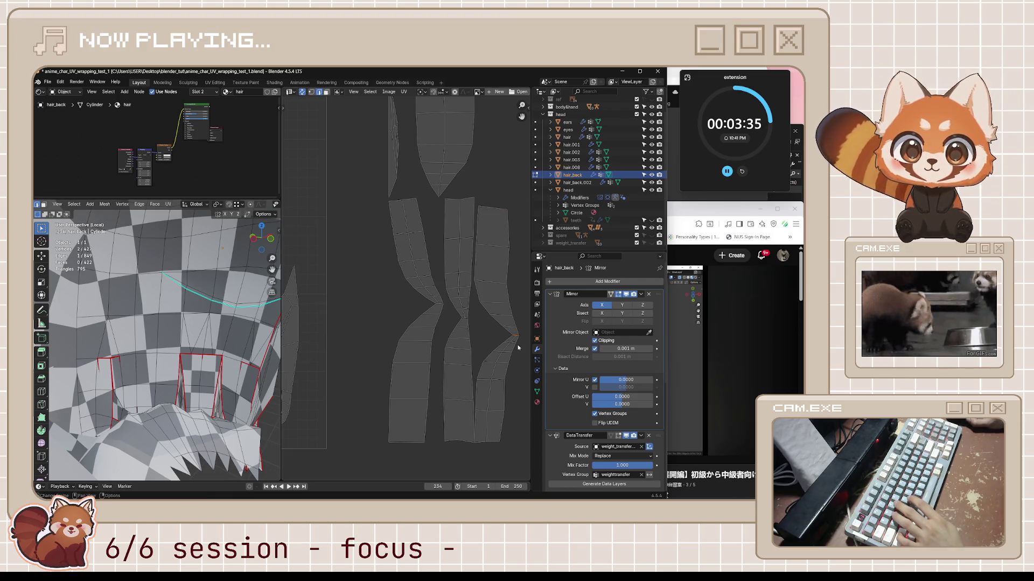
{"action": "scroll", "coordinate": [161, 345], "scroll_direction": "up", "scroll_amount": 3}
{"action": "middle_click_drag", "start_coordinate": [162, 344], "coordinate": [194, 356]}
{"action": "mouse_move", "coordinate": [118, 402]}
{"action": "middle_mouse_down"}
{"action": "mouse_move", "coordinate": [265, 422]}
{"action": "mouse_move", "coordinate": [171, 384]}
{"action": "mouse_move", "coordinate": [102, 379]}
{"action": "mouse_move", "coordinate": [50, 402]}
{"action": "middle_mouse_up"}
{"action": "scroll", "coordinate": [188, 408], "scroll_direction": "up", "scroll_amount": 5}
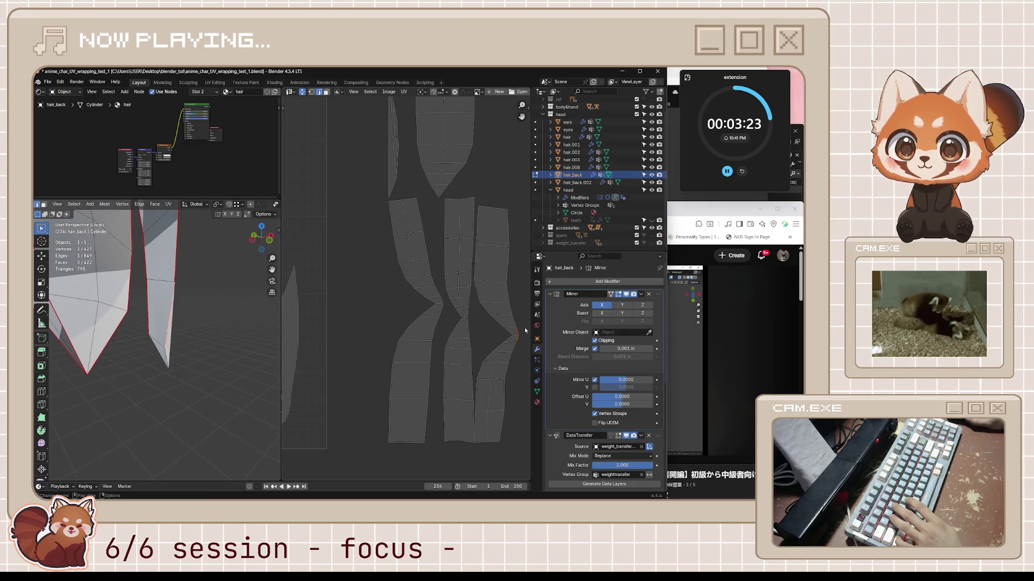
{"action": "middle_click_drag", "start_coordinate": [194, 345], "coordinate": [165, 348]}
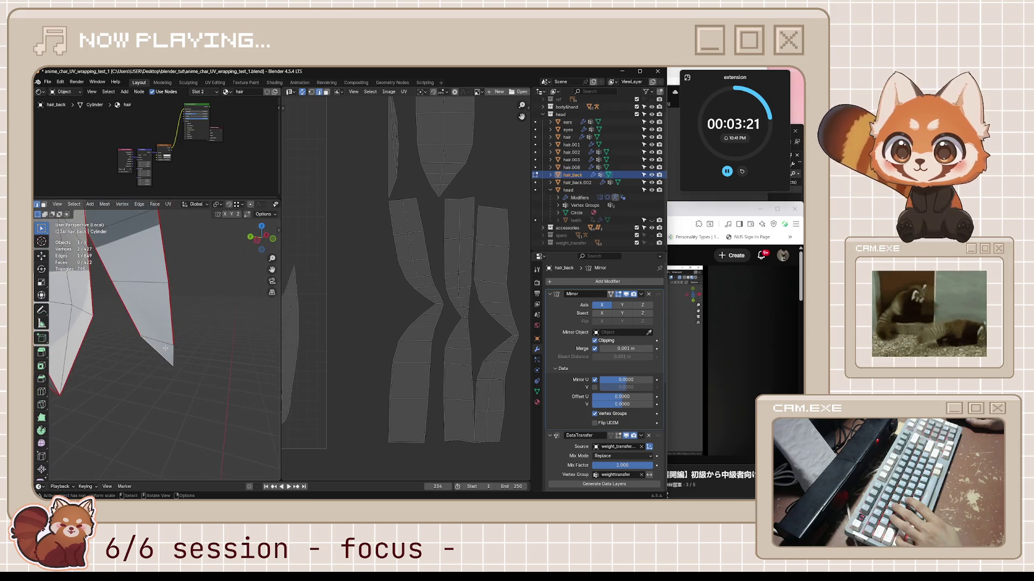
{"action": "right_click", "coordinate": [240, 356]}
{"action": "left_click", "coordinate": [240, 356]}
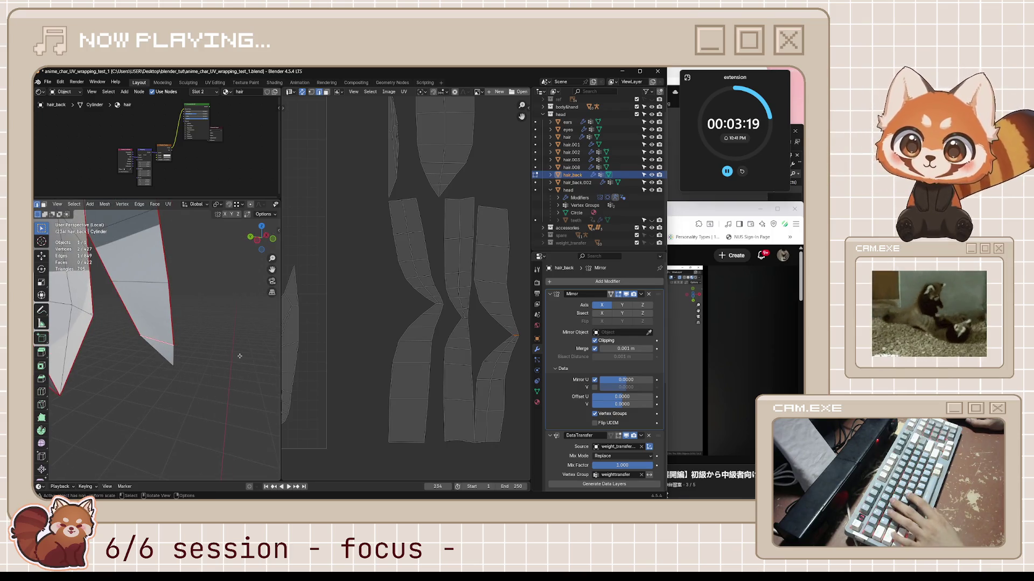
- Re-unwrap all of hair_back with Angle Based and move the new islands right
{"action": "key", "text": "a"}
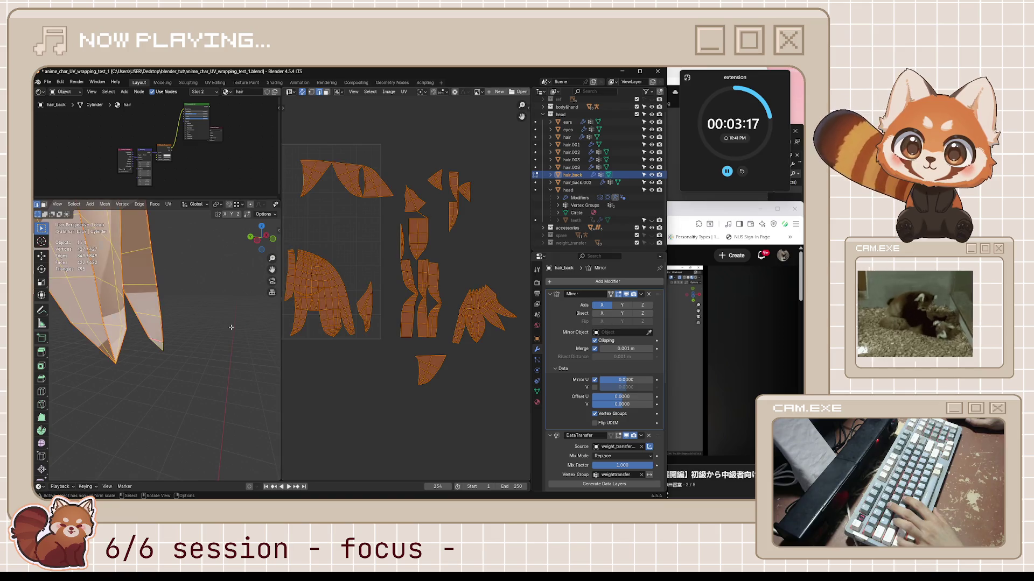
{"action": "key", "text": "u"}
{"action": "left_click", "coordinate": [233, 328]}
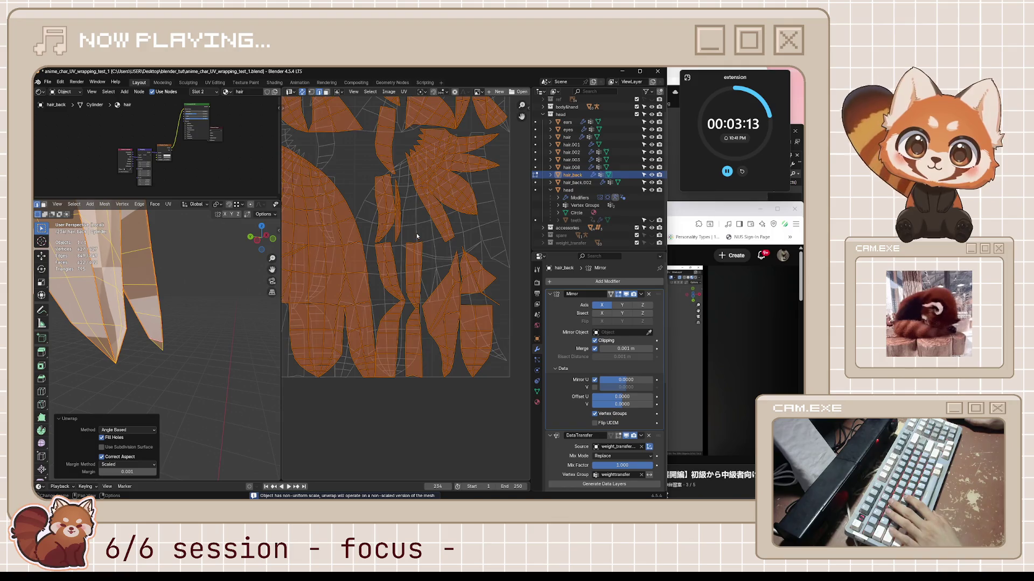
{"action": "scroll", "coordinate": [392, 273], "scroll_direction": "down", "scroll_amount": 2}
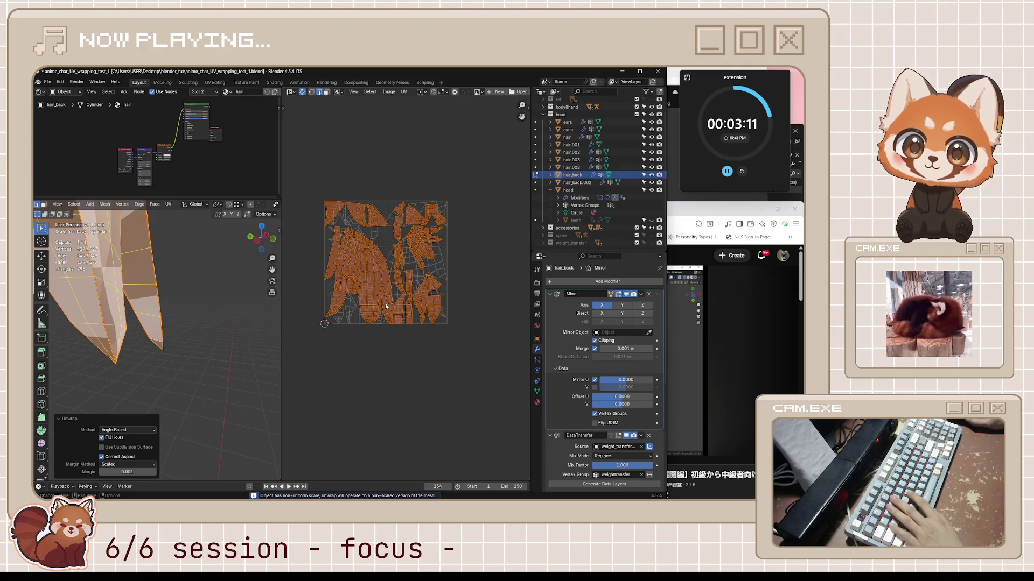
{"action": "key", "text": "g"}
{"action": "left_click", "coordinate": [461, 302]}
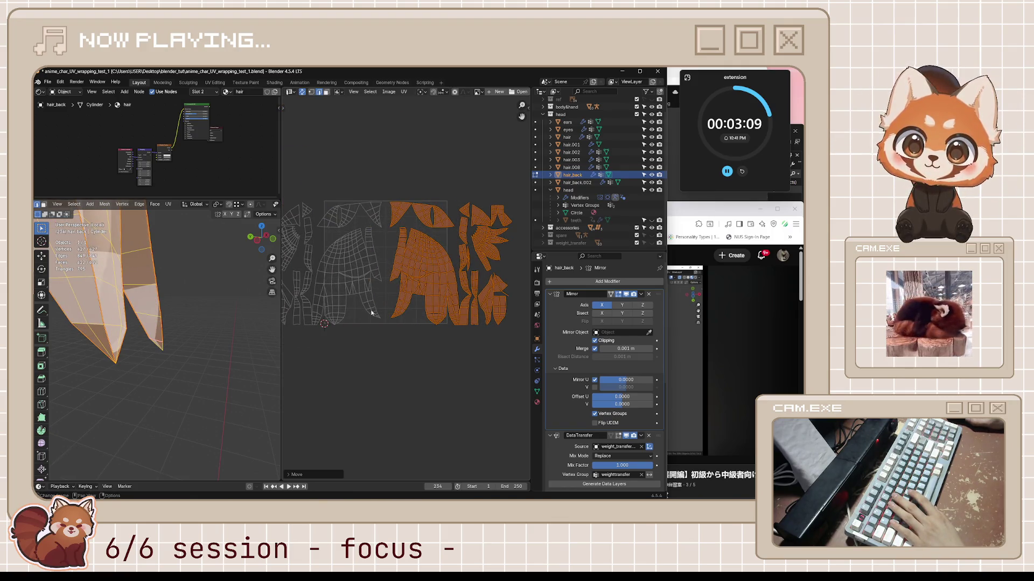
- Clear the edge selection and pick a single whole UV island
{"action": "left_click", "coordinate": [112, 322]}
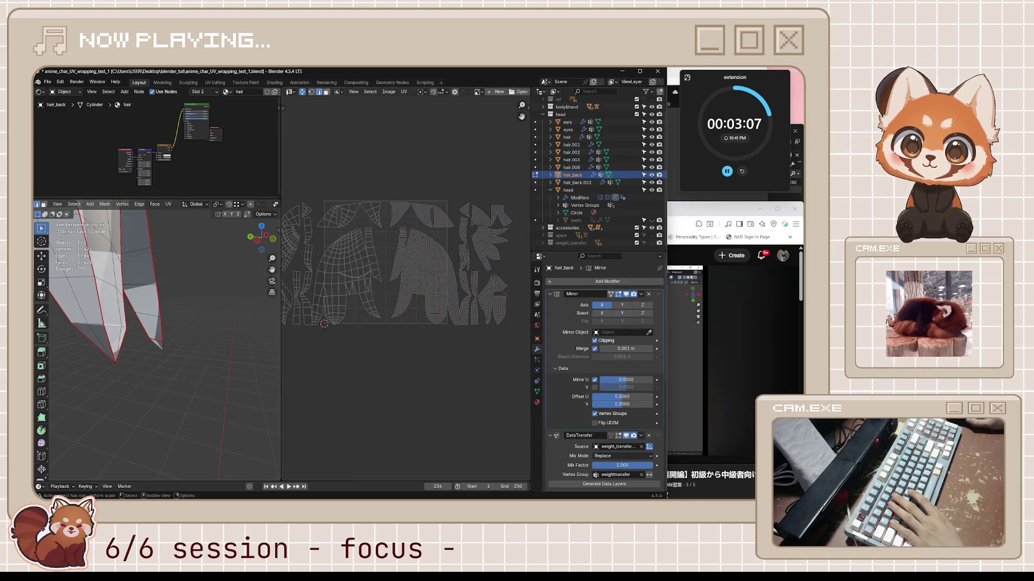
{"action": "scroll", "coordinate": [430, 308], "scroll_direction": "up", "scroll_amount": 5}
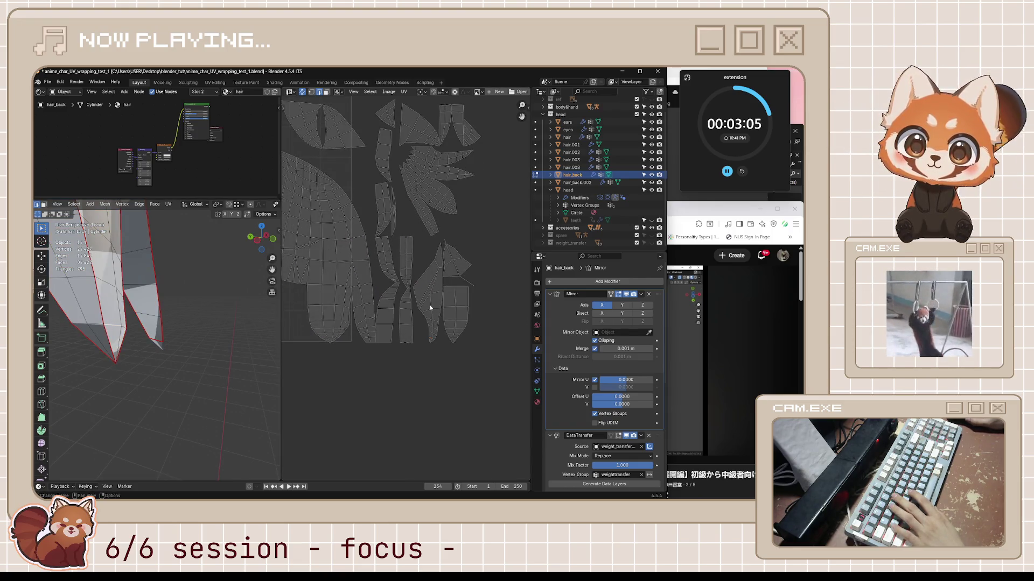
{"action": "mouse_move", "coordinate": [172, 324]}
{"action": "middle_mouse_down"}
{"action": "mouse_move", "coordinate": [186, 322]}
{"action": "mouse_move", "coordinate": [92, 333]}
{"action": "middle_mouse_up"}
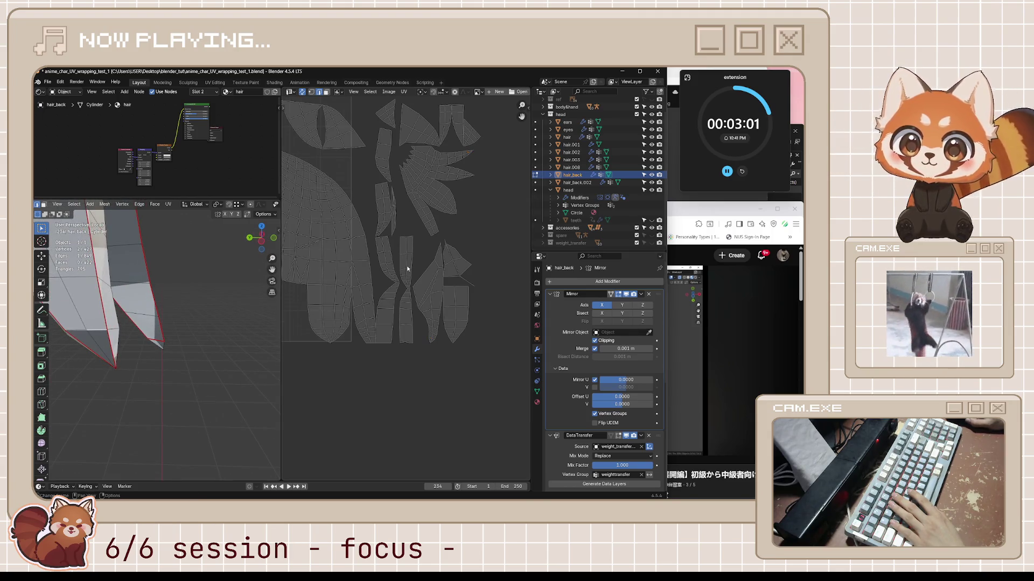
{"action": "left_click", "coordinate": [466, 199]}
{"action": "scroll", "coordinate": [470, 188], "scroll_direction": "up", "scroll_amount": 1}
{"action": "middle_click_drag", "start_coordinate": [470, 187], "coordinate": [444, 255]}
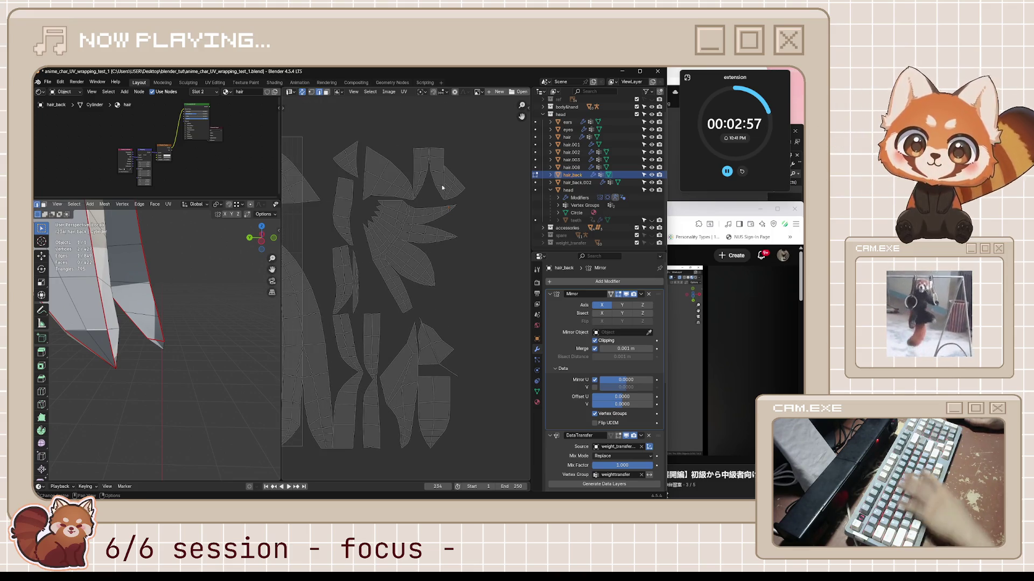
{"action": "key", "text": "l"}
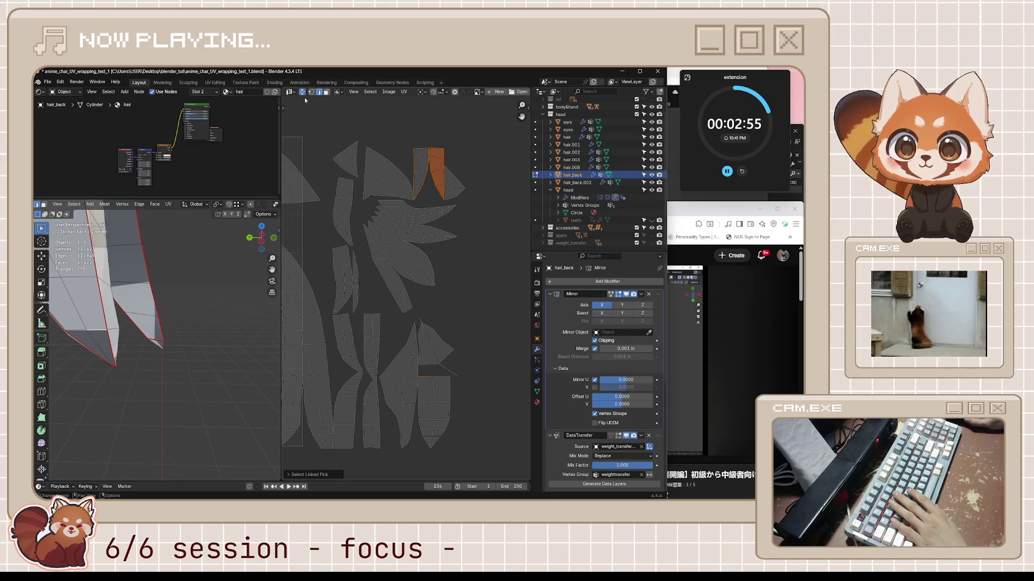
- Turn off UV Sync Selection and select all of the hair mesh
{"action": "left_click", "coordinate": [303, 92]}
{"action": "key", "text": "a"}
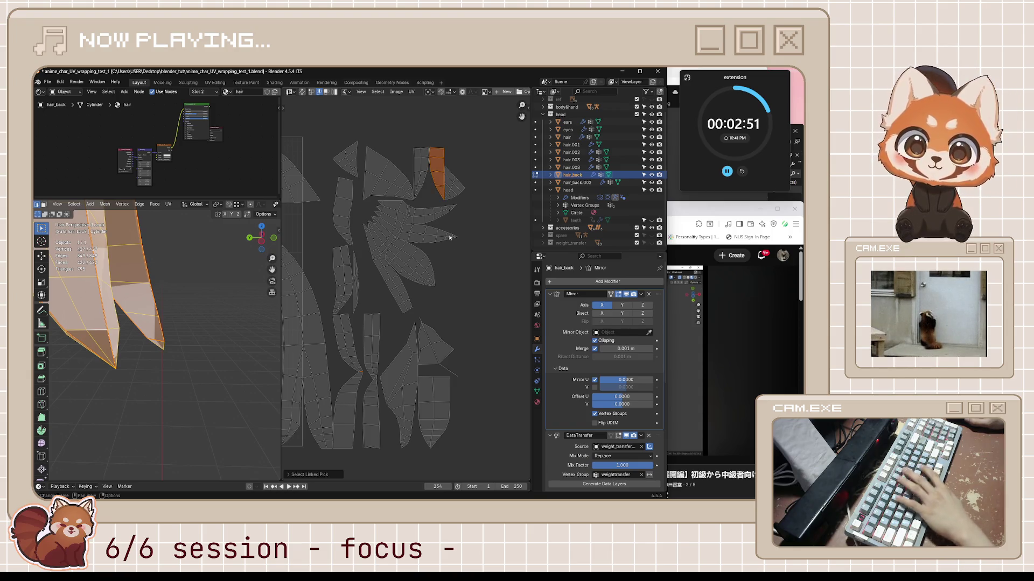
{"action": "scroll", "coordinate": [334, 237], "scroll_direction": "down", "scroll_amount": 3}
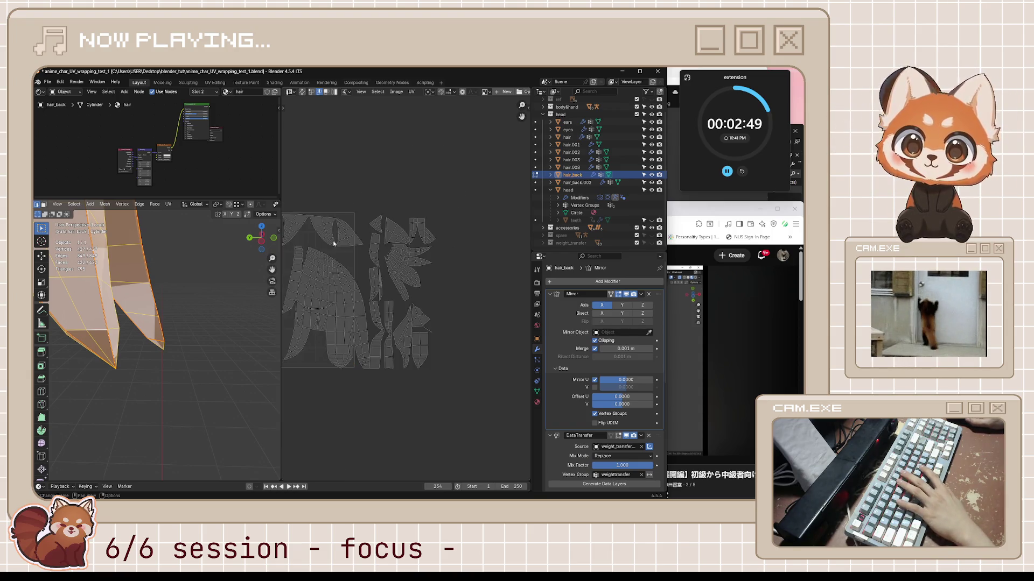
{"action": "scroll", "coordinate": [415, 224], "scroll_direction": "down", "scroll_amount": 2}
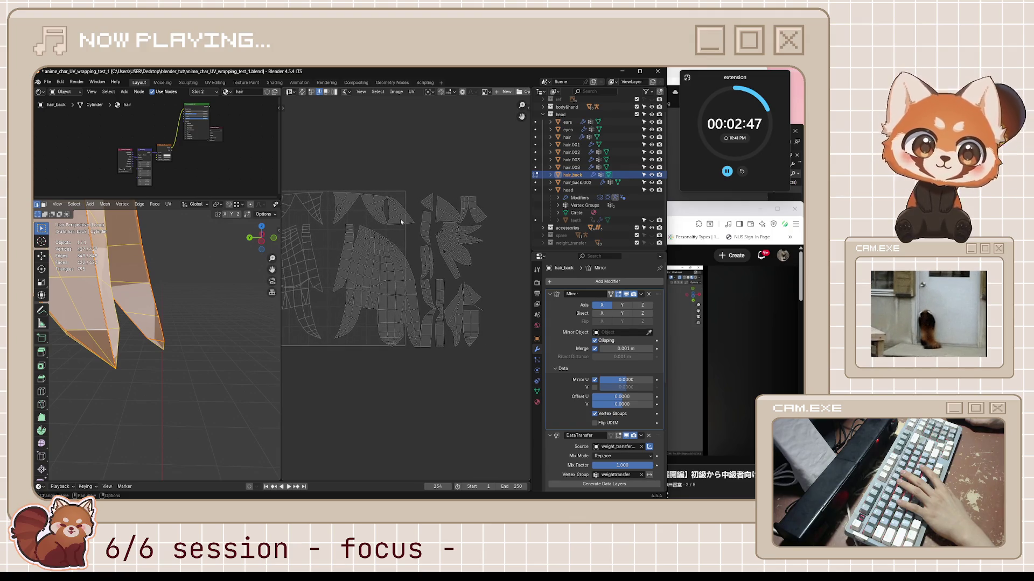
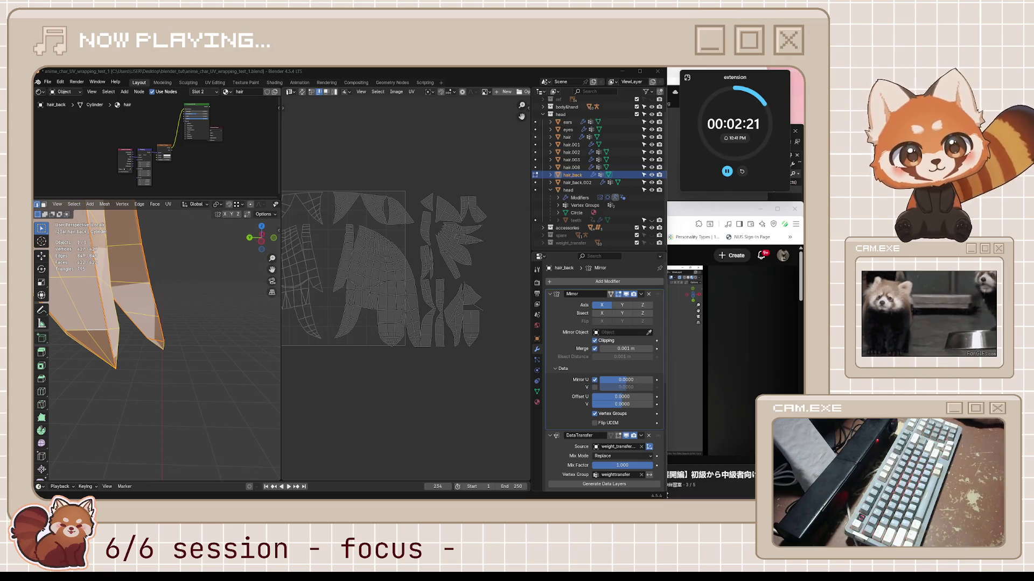
- Select the large hair island in the UV Editor with L to inspect it
{"action": "scroll", "coordinate": [393, 256], "scroll_direction": "up", "scroll_amount": 5}
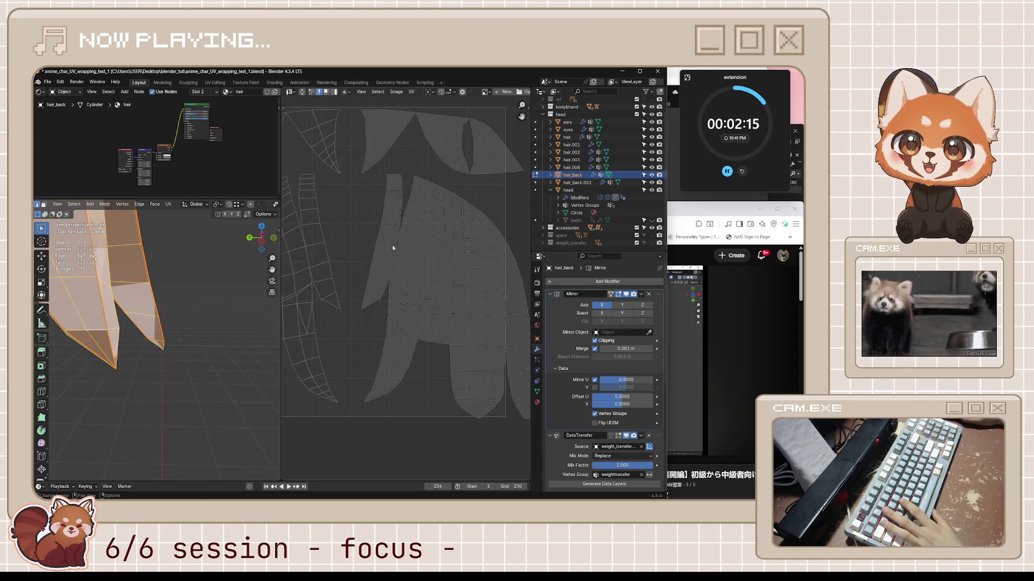
{"action": "middle_click_drag", "start_coordinate": [182, 292], "coordinate": [188, 289]}
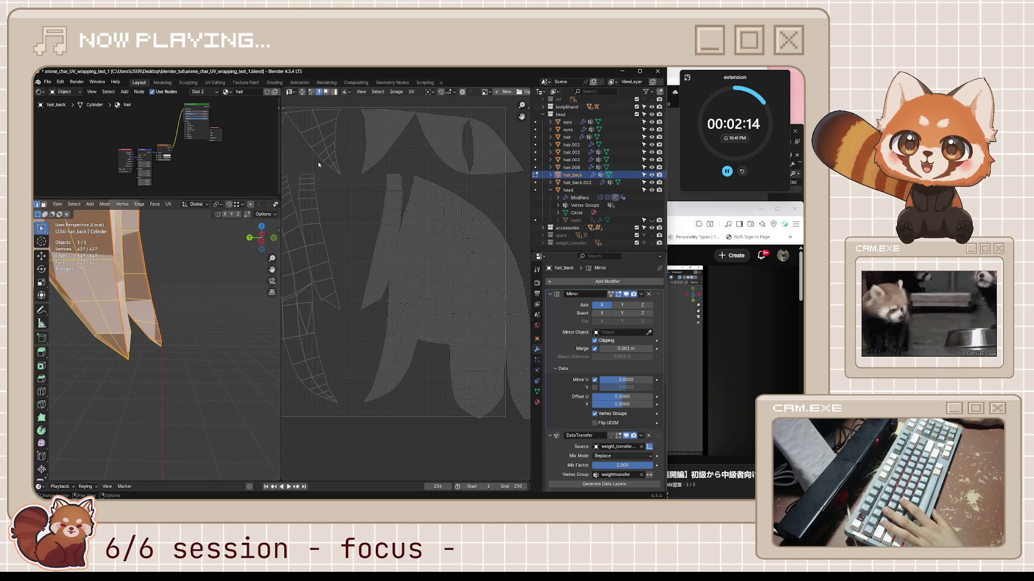
{"action": "left_click", "coordinate": [412, 249]}
{"action": "scroll", "coordinate": [461, 263], "scroll_direction": "down", "scroll_amount": 2}
{"action": "key", "text": "l"}
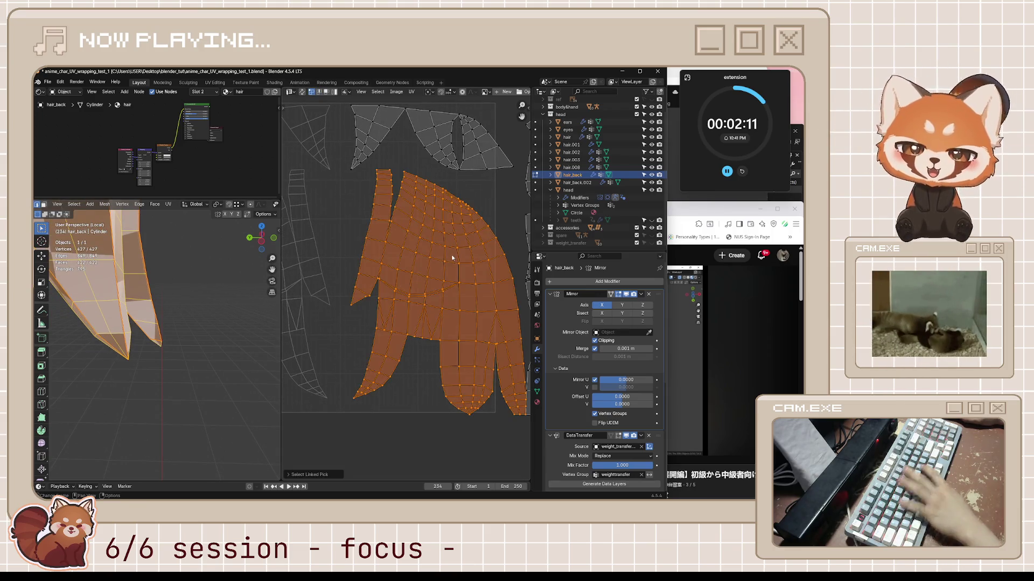
{"action": "scroll", "coordinate": [450, 269], "scroll_direction": "down", "scroll_amount": 3}
{"action": "scroll", "coordinate": [426, 327], "scroll_direction": "up", "scroll_amount": 5}
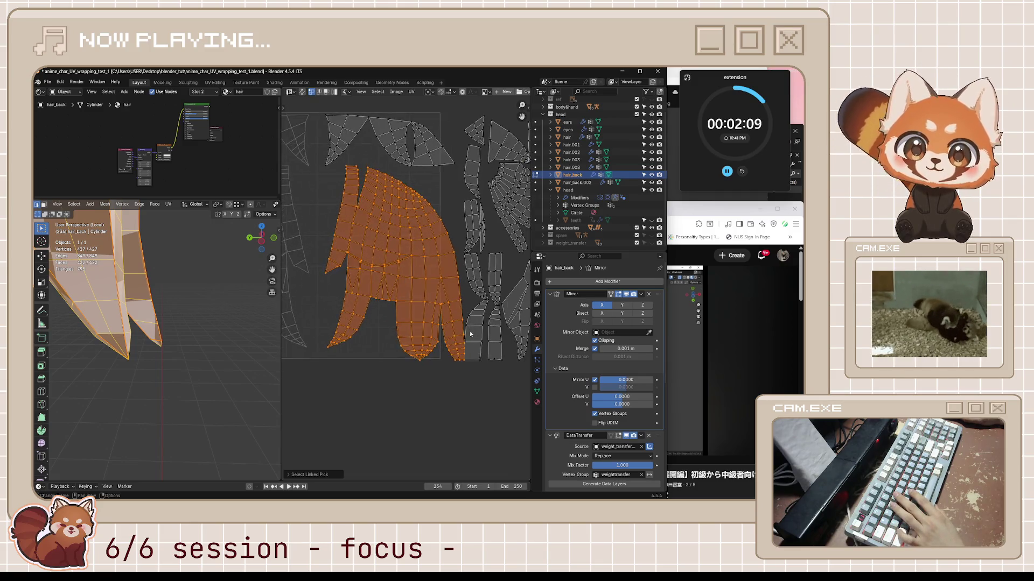
- With UV Sync Selection on, re-select the large hair island, then deselect everything
{"action": "left_click", "coordinate": [303, 93]}
{"action": "scroll", "coordinate": [408, 256], "scroll_direction": "down", "scroll_amount": 1}
{"action": "left_click", "coordinate": [419, 337]}
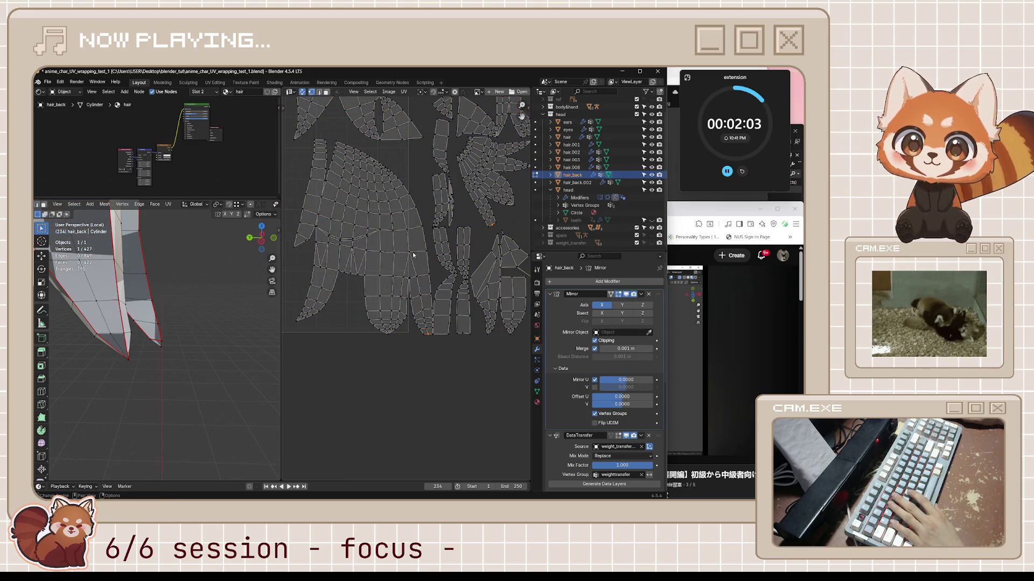
{"action": "key", "text": "l"}
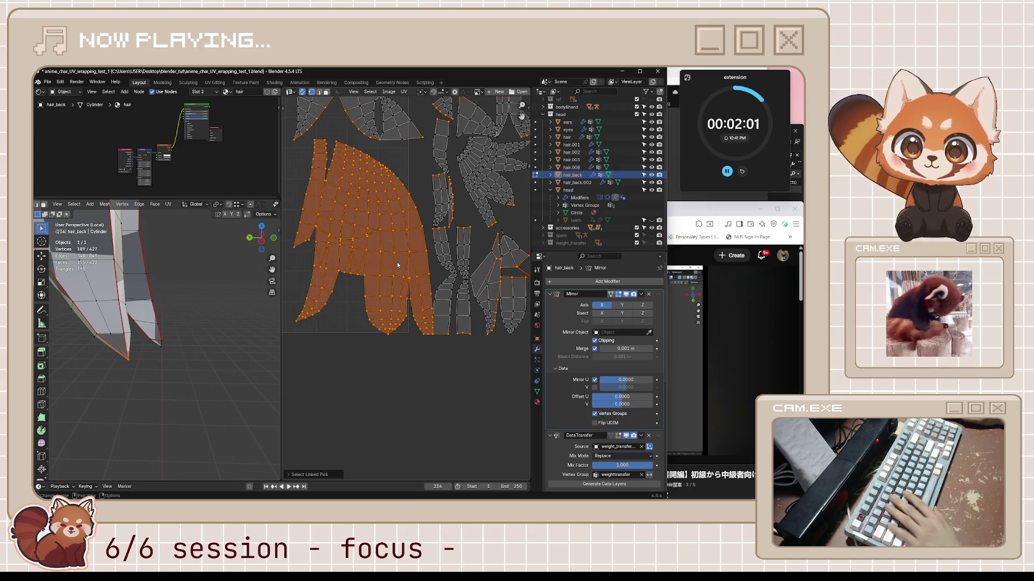
{"action": "scroll", "coordinate": [397, 265], "scroll_direction": "down", "scroll_amount": 1}
{"action": "middle_click_drag", "start_coordinate": [401, 253], "coordinate": [419, 280]}
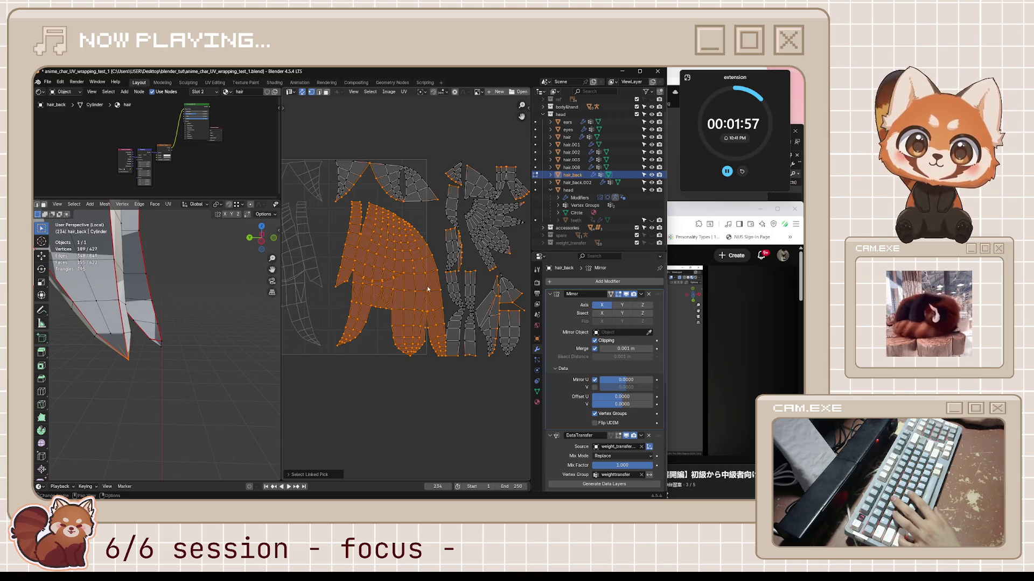
{"action": "scroll", "coordinate": [476, 216], "scroll_direction": "up", "scroll_amount": 3}
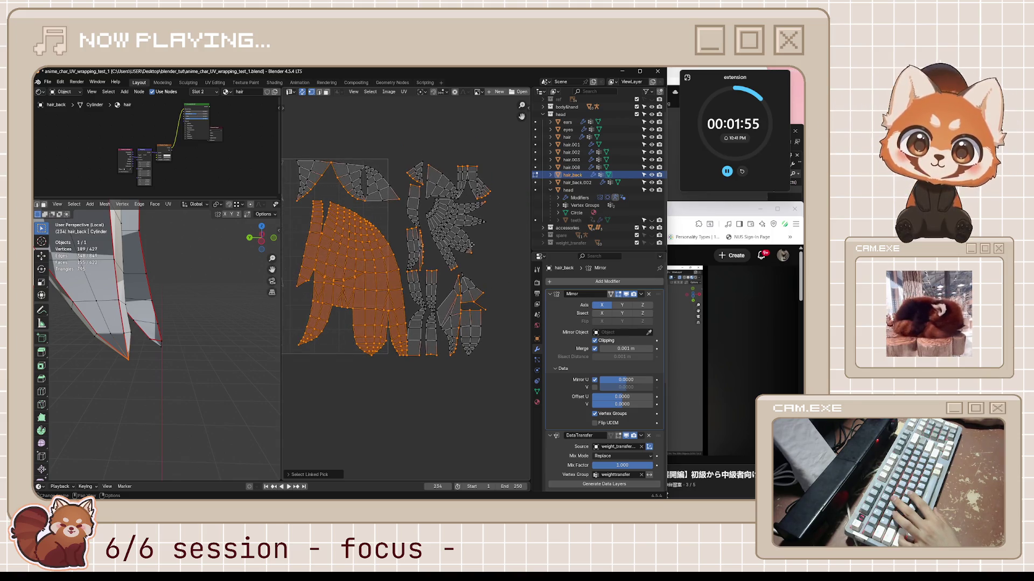
{"action": "scroll", "coordinate": [425, 254], "scroll_direction": "down", "scroll_amount": 1}
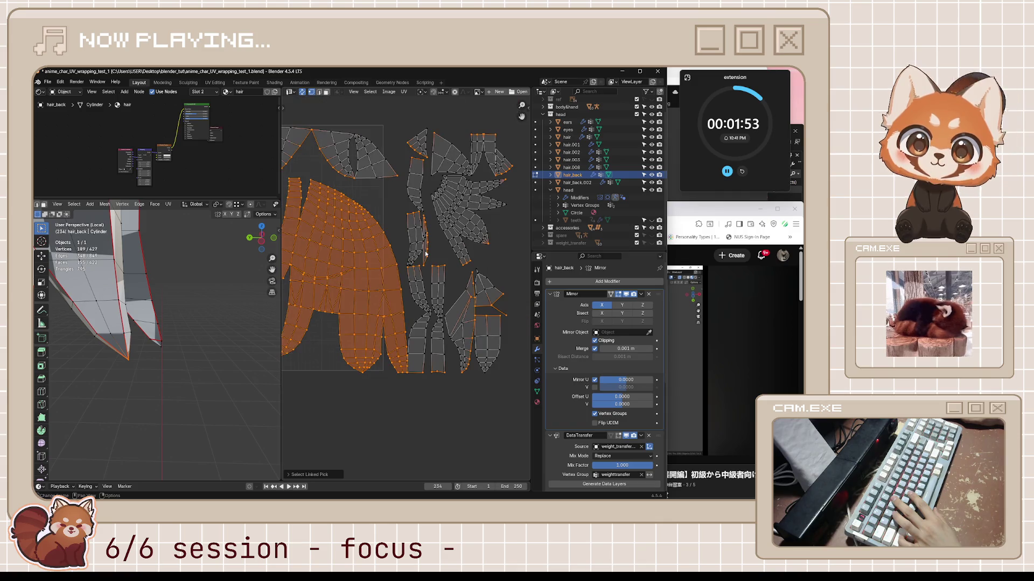
{"action": "left_click", "coordinate": [440, 316]}
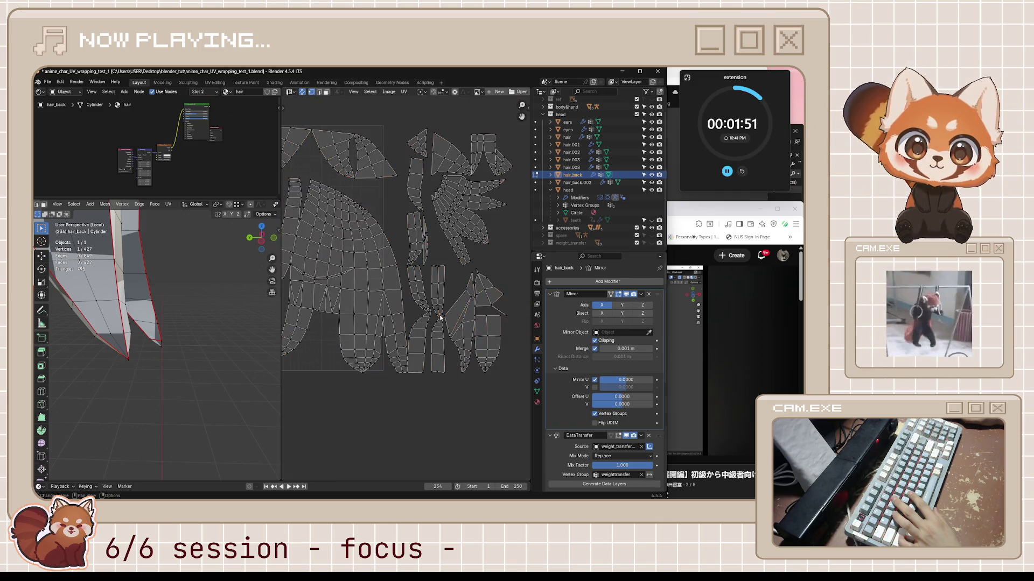
{"action": "scroll", "coordinate": [440, 322], "scroll_direction": "up", "scroll_amount": 5}
{"action": "left_click", "coordinate": [451, 342]}
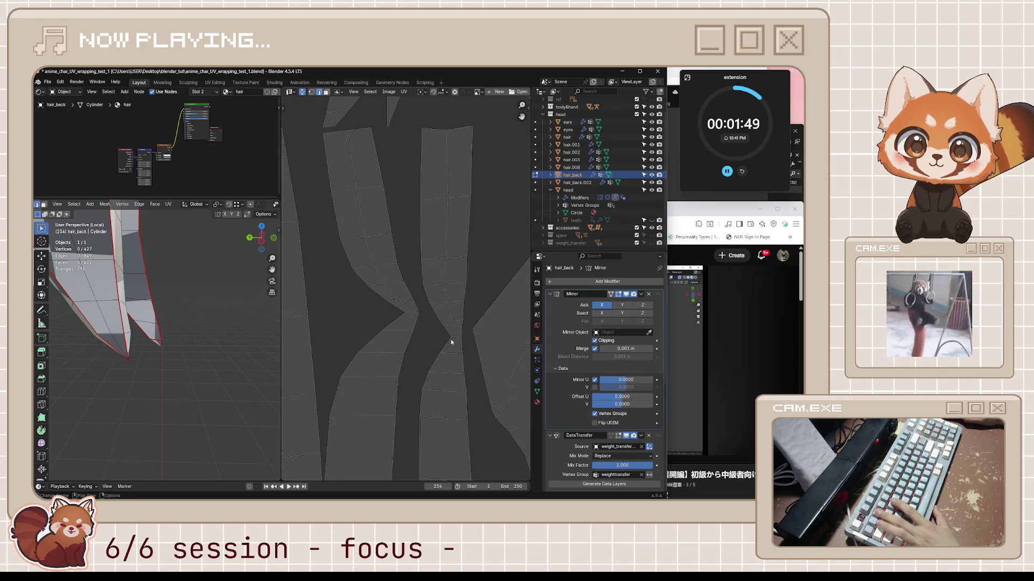
{"action": "scroll", "coordinate": [162, 323], "scroll_direction": "up", "scroll_amount": 3}
- Orbit around the hair mesh to check the checker texture, then select the whole mesh
{"action": "mouse_move", "coordinate": [156, 328]}
{"action": "middle_mouse_down"}
{"action": "mouse_move", "coordinate": [164, 322]}
{"action": "mouse_move", "coordinate": [134, 337]}
{"action": "mouse_move", "coordinate": [214, 331]}
{"action": "middle_mouse_up"}
{"action": "right_click", "coordinate": [139, 343]}
{"action": "right_click", "coordinate": [219, 328]}
{"action": "scroll", "coordinate": [213, 331], "scroll_direction": "down", "scroll_amount": 5}
{"action": "scroll", "coordinate": [214, 331], "scroll_direction": "up", "scroll_amount": 2}
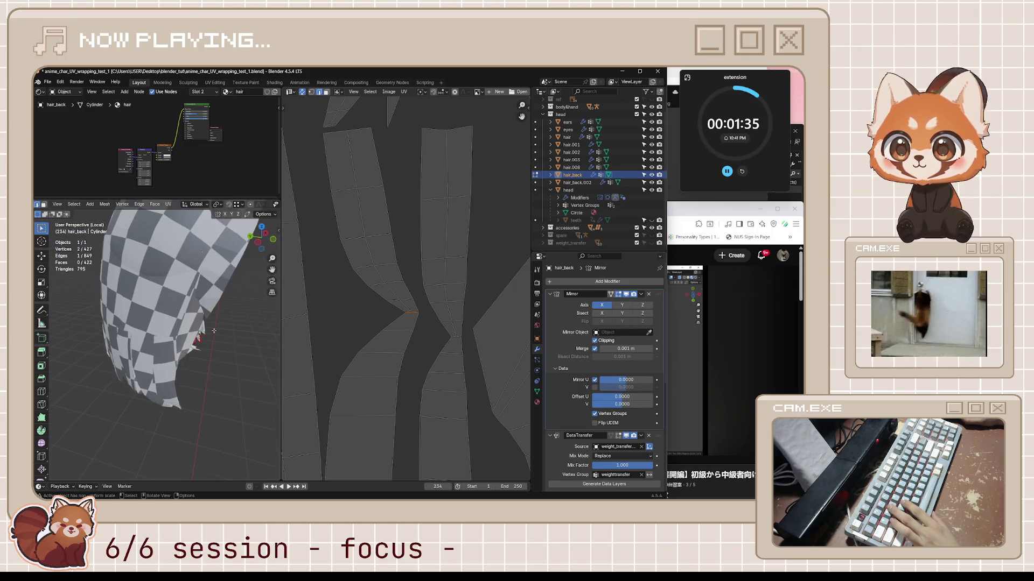
{"action": "key", "text": "a"}
{"action": "scroll", "coordinate": [482, 277], "scroll_direction": "down", "scroll_amount": 7}
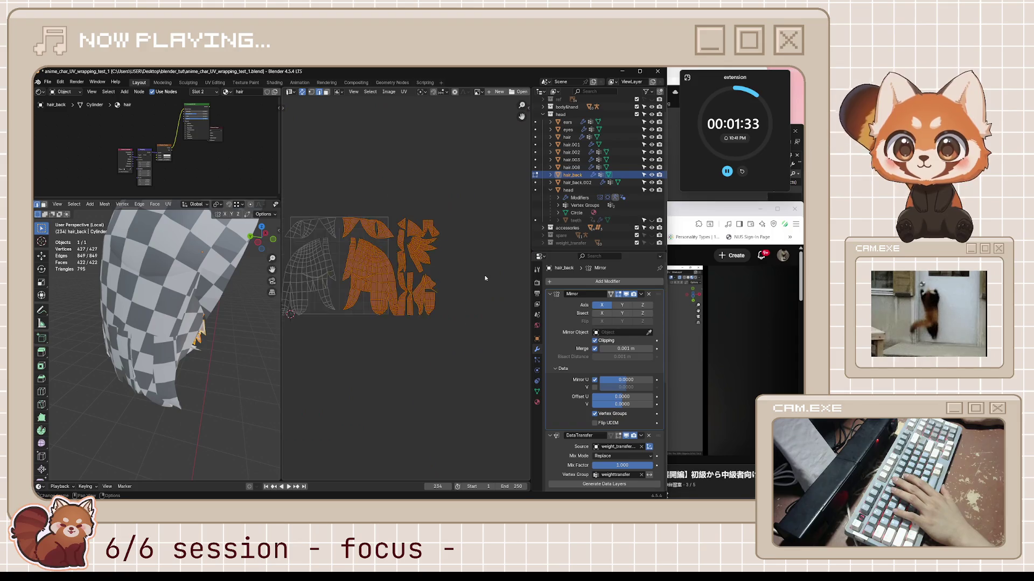
- Unwrap the hair with the Angle Based method, shift the new islands right, and deselect them
{"action": "key", "text": "u"}
{"action": "key", "text": "u"}
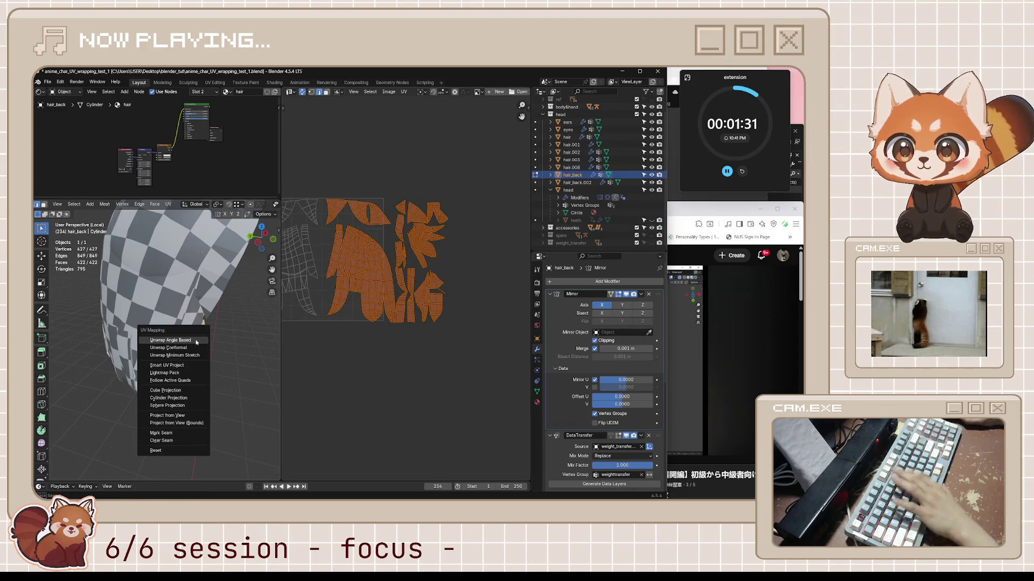
{"action": "left_click", "coordinate": [208, 340]}
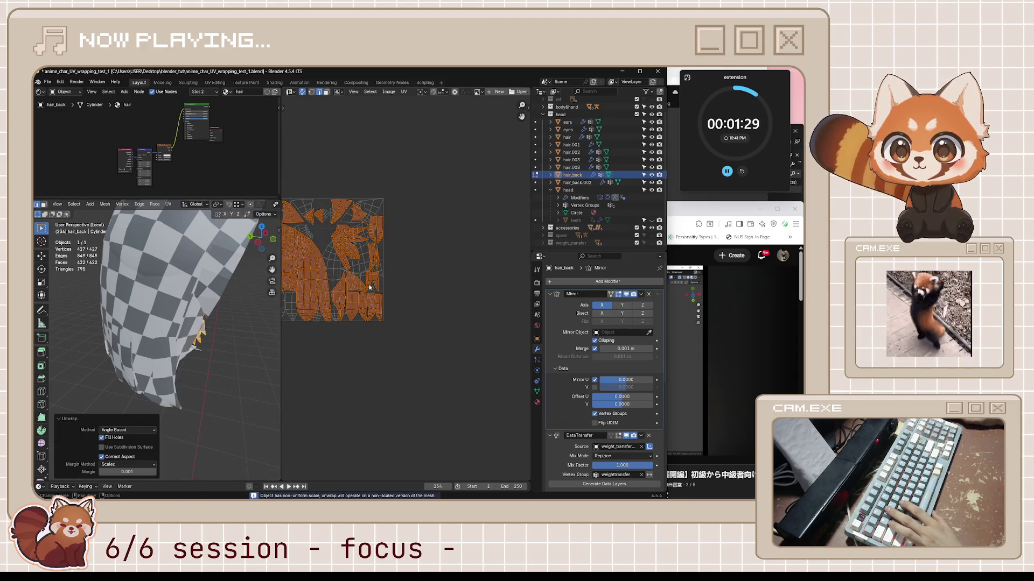
{"action": "key", "text": "g"}
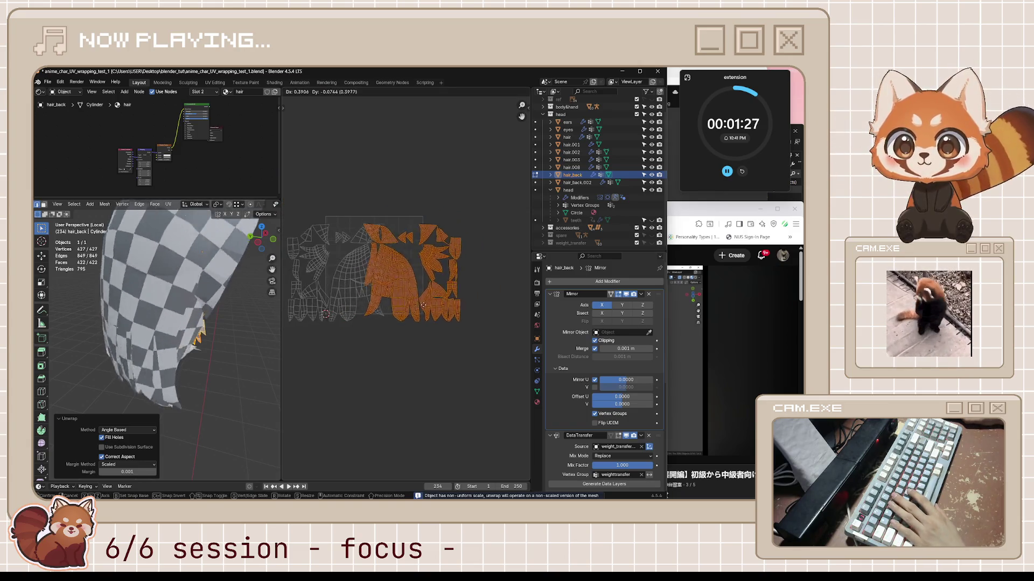
{"action": "left_click", "coordinate": [436, 303]}
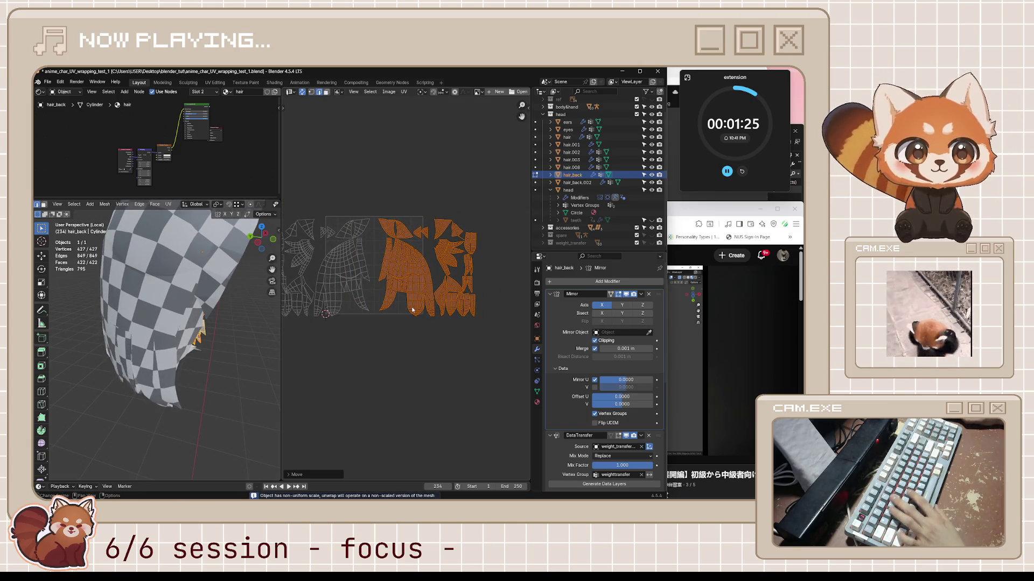
{"action": "scroll", "coordinate": [455, 309], "scroll_direction": "up", "scroll_amount": 1}
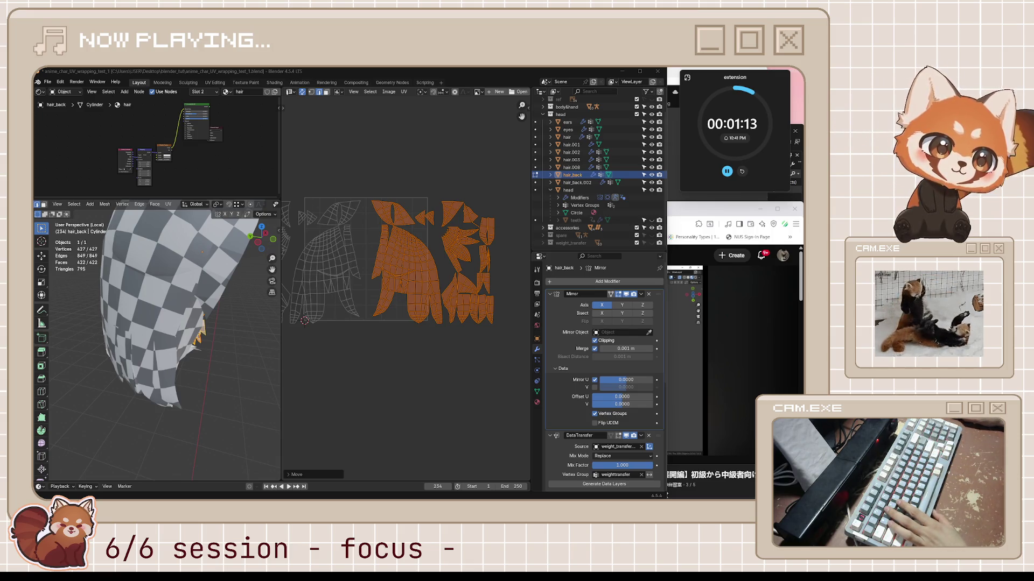
{"action": "scroll", "coordinate": [448, 296], "scroll_direction": "up", "scroll_amount": 2}
{"action": "scroll", "coordinate": [499, 318], "scroll_direction": "up", "scroll_amount": 2}
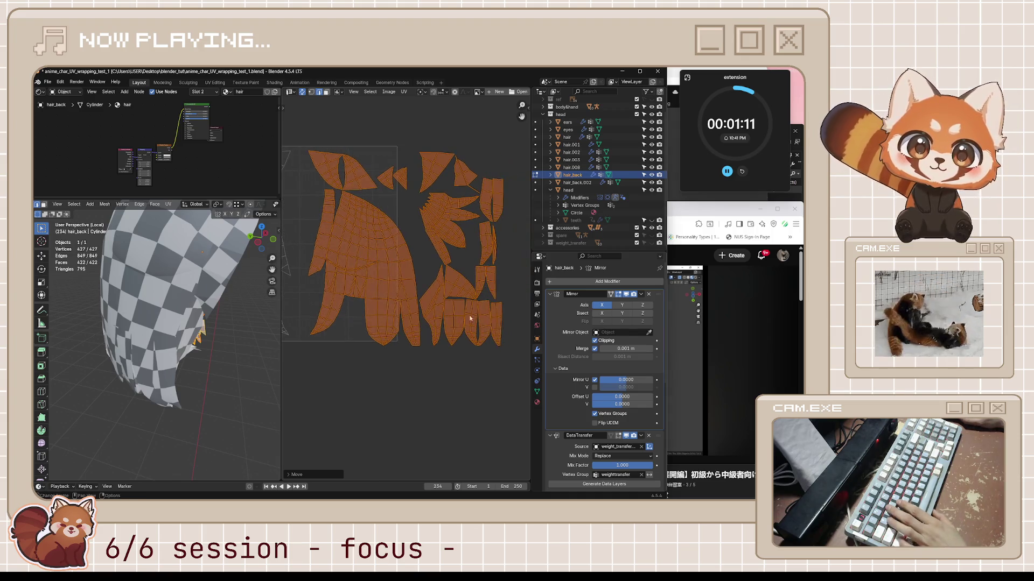
{"action": "scroll", "coordinate": [463, 318], "scroll_direction": "up", "scroll_amount": 2}
{"action": "scroll", "coordinate": [480, 317], "scroll_direction": "up", "scroll_amount": 1}
{"action": "middle_click_drag", "start_coordinate": [481, 318], "coordinate": [451, 314]}
{"action": "left_click", "coordinate": [470, 402]}
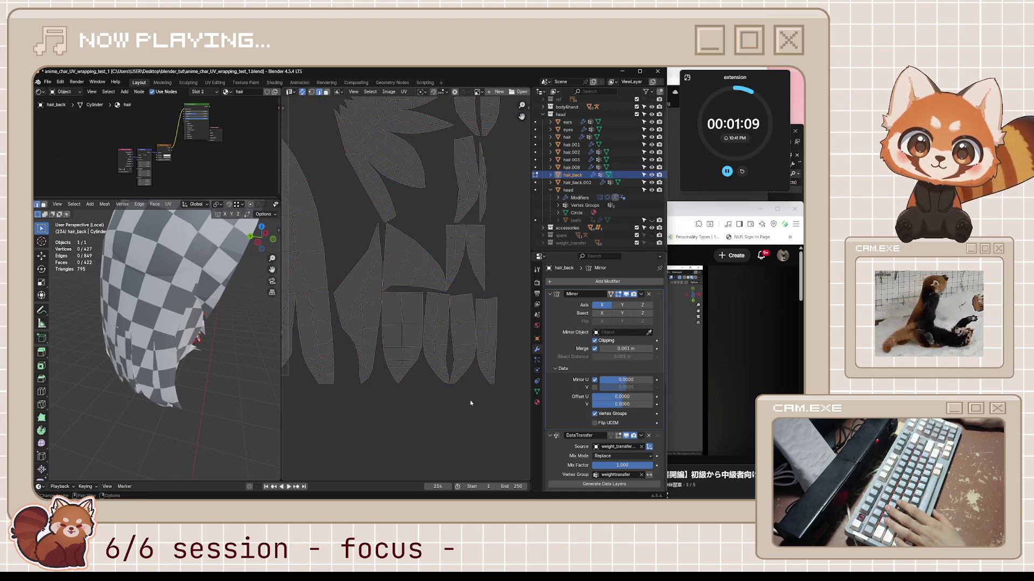
{"action": "middle_click_drag", "start_coordinate": [475, 277], "coordinate": [486, 353]}
{"action": "middle_click_drag", "start_coordinate": [462, 297], "coordinate": [492, 336]}
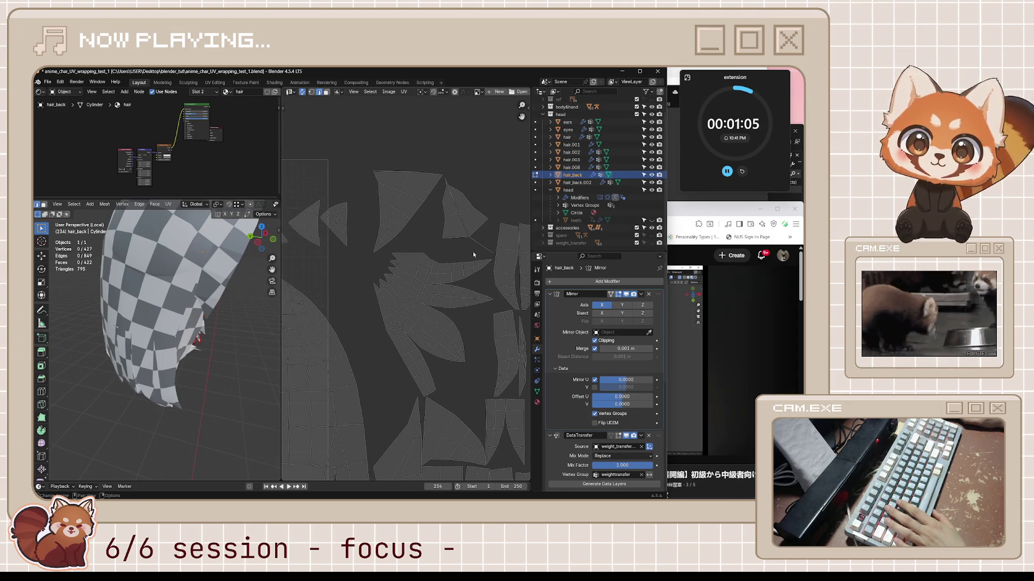
{"action": "key", "text": "l"}
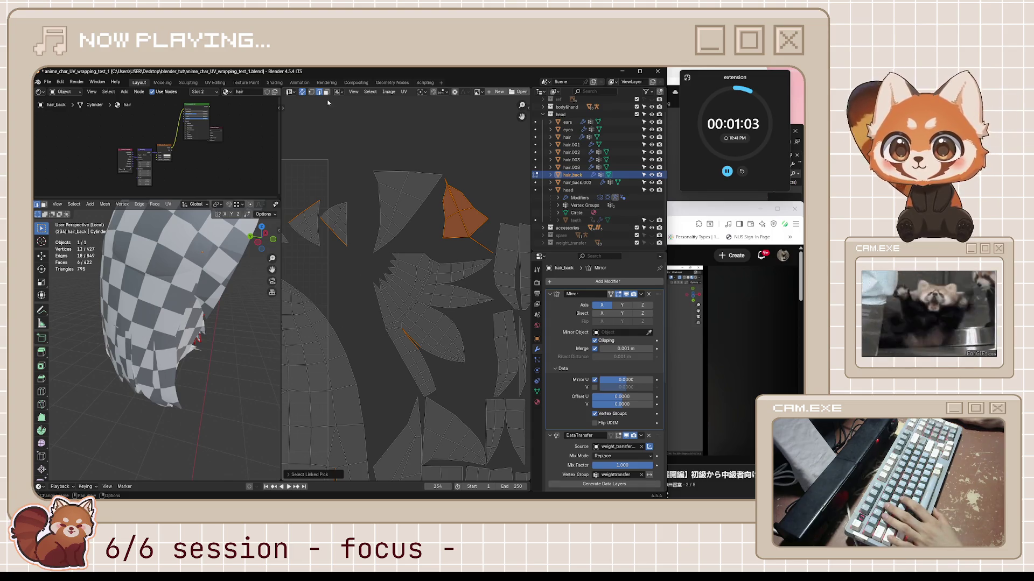
{"action": "left_click", "coordinate": [302, 92]}
{"action": "key", "text": "a"}
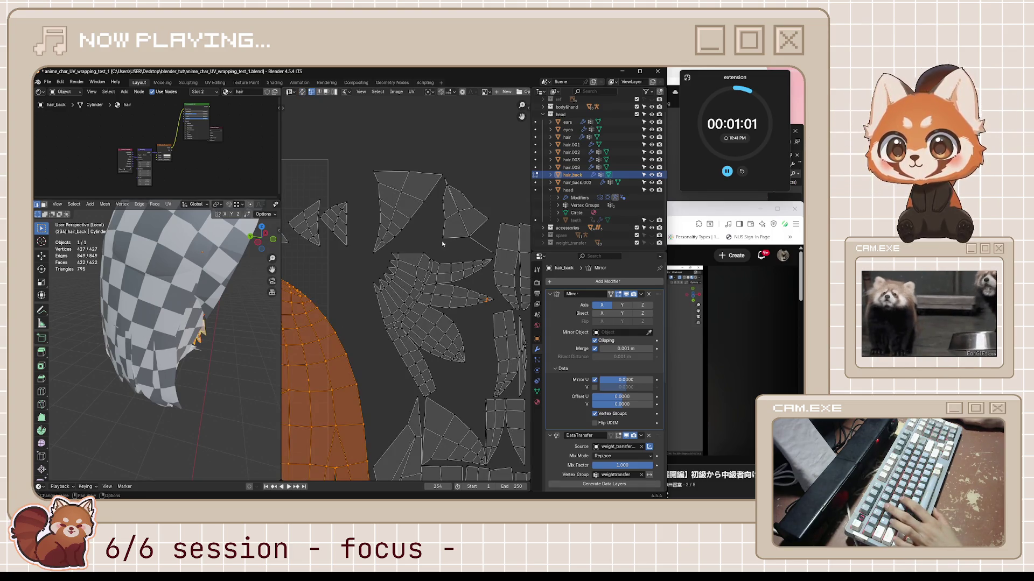
{"action": "left_click", "coordinate": [456, 233]}
{"action": "key", "text": "l"}
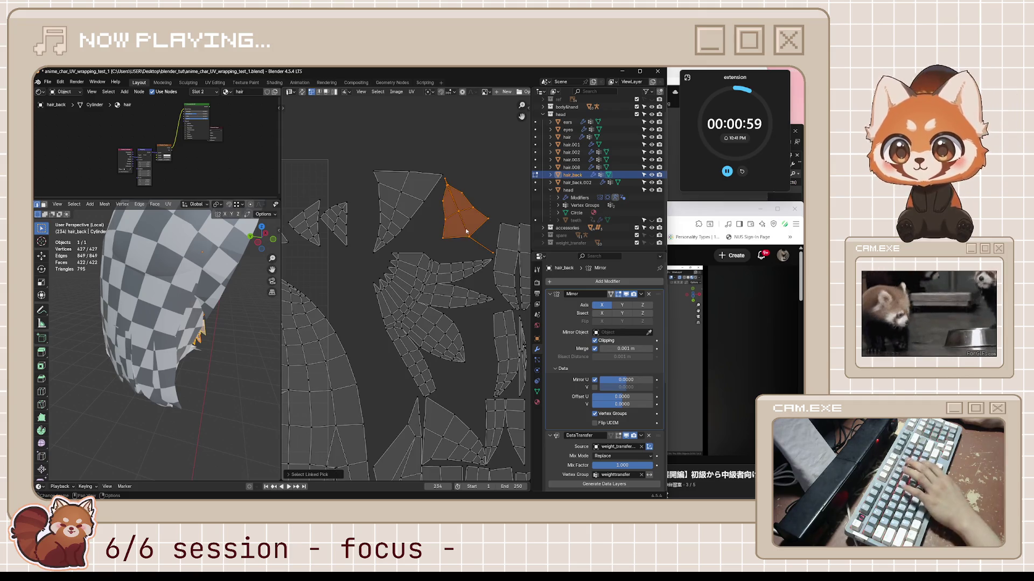
{"action": "key", "text": "g"}
{"action": "key", "text": "Escape"}
{"action": "middle_click_drag", "start_coordinate": [161, 302], "coordinate": [212, 314]}
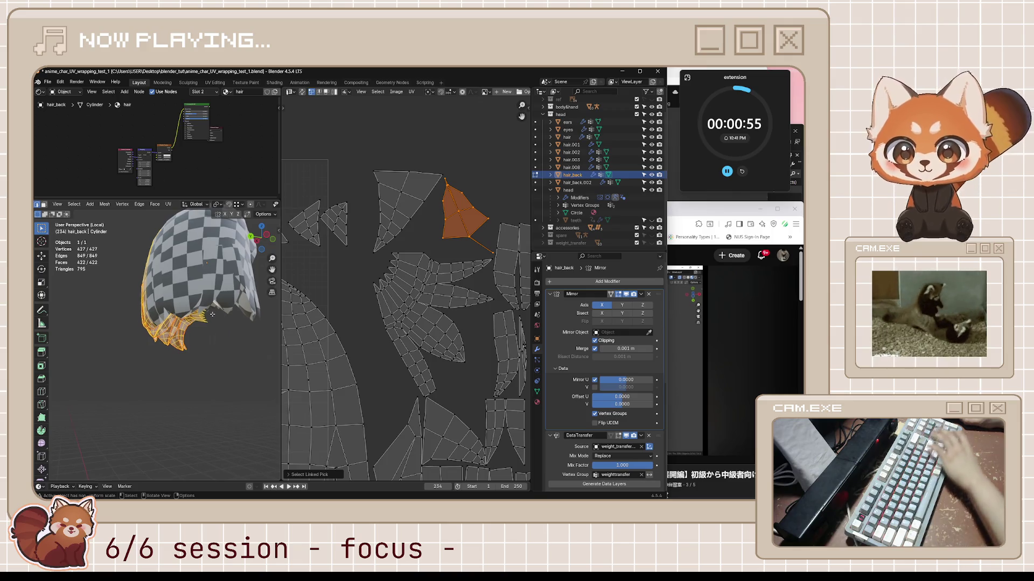
{"action": "scroll", "coordinate": [212, 314], "scroll_direction": "up", "scroll_amount": 5}
{"action": "key", "text": "g"}
{"action": "key", "text": "Escape"}
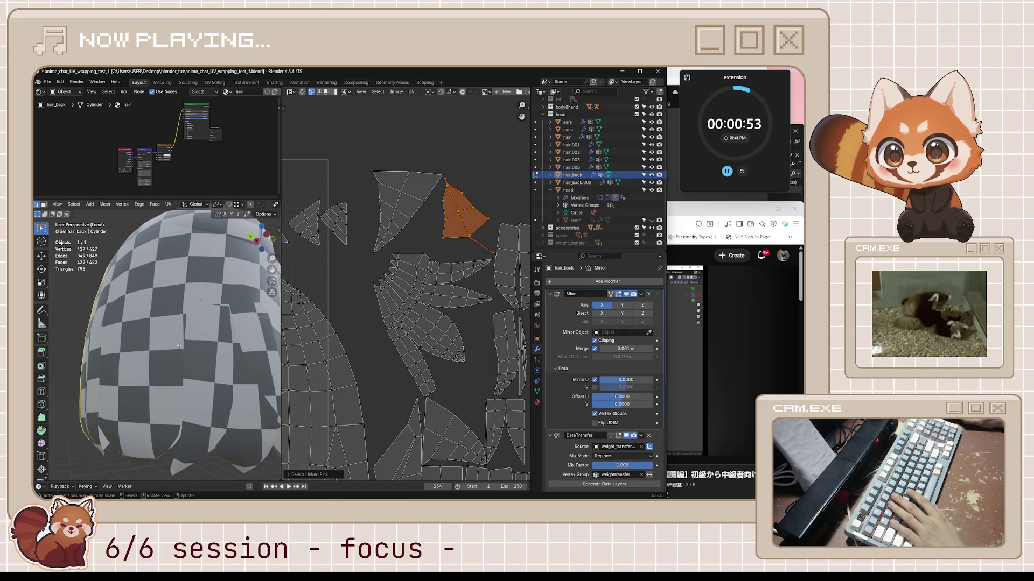
{"action": "key", "text": "KP_Decimal"}
{"action": "key", "text": "g"}
{"action": "key", "text": "Escape"}
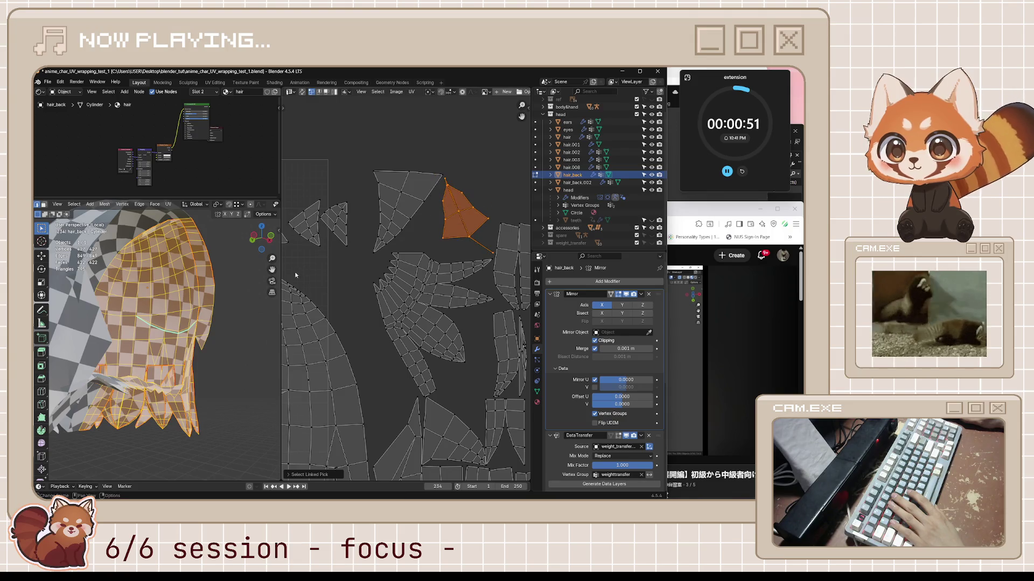
{"action": "left_click", "coordinate": [479, 214]}
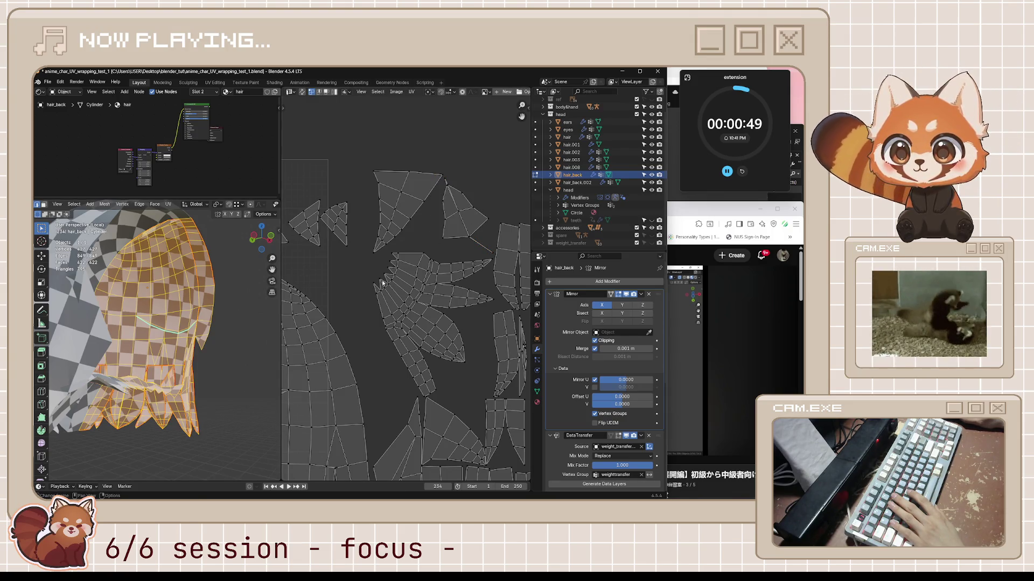
{"action": "left_click", "coordinate": [302, 92]}
{"action": "key", "text": "alt+a"}
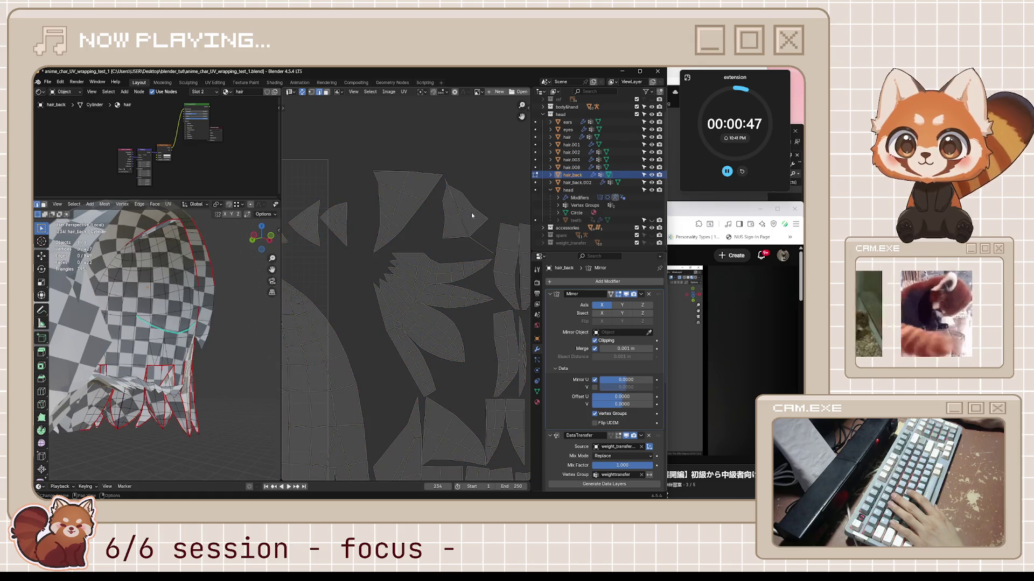
{"action": "key", "text": "l"}
{"action": "mouse_move", "coordinate": [194, 318]}
{"action": "middle_mouse_down"}
{"action": "mouse_move", "coordinate": [212, 308]}
{"action": "mouse_move", "coordinate": [173, 264]}
{"action": "mouse_move", "coordinate": [204, 307]}
{"action": "mouse_move", "coordinate": [156, 284]}
{"action": "mouse_move", "coordinate": [197, 311]}
{"action": "mouse_move", "coordinate": [189, 318]}
{"action": "middle_mouse_up"}
{"action": "key", "text": "KP_Decimal"}
{"action": "left_click", "coordinate": [169, 306]}
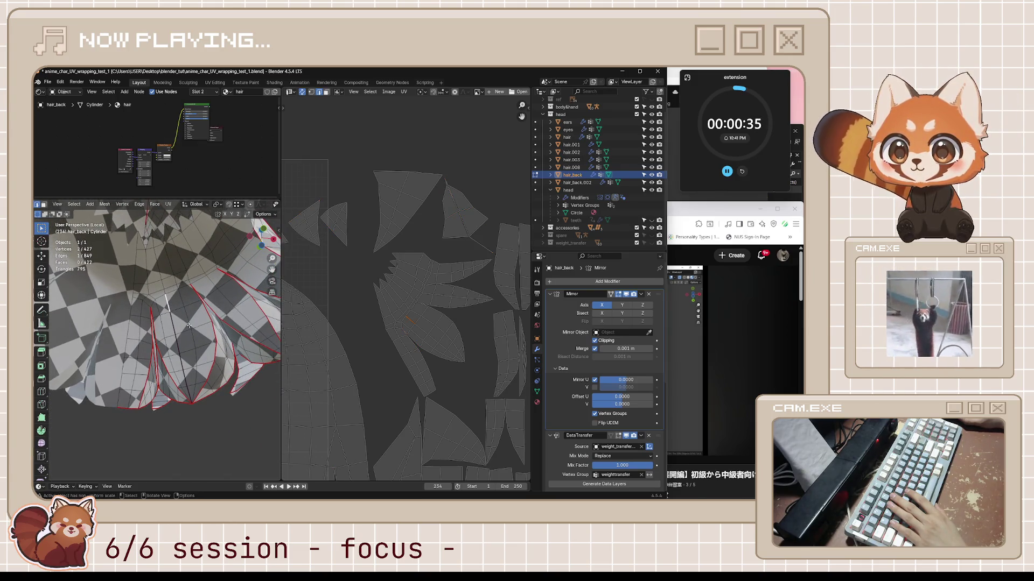
{"action": "scroll", "coordinate": [180, 327], "scroll_direction": "up", "scroll_amount": 5}
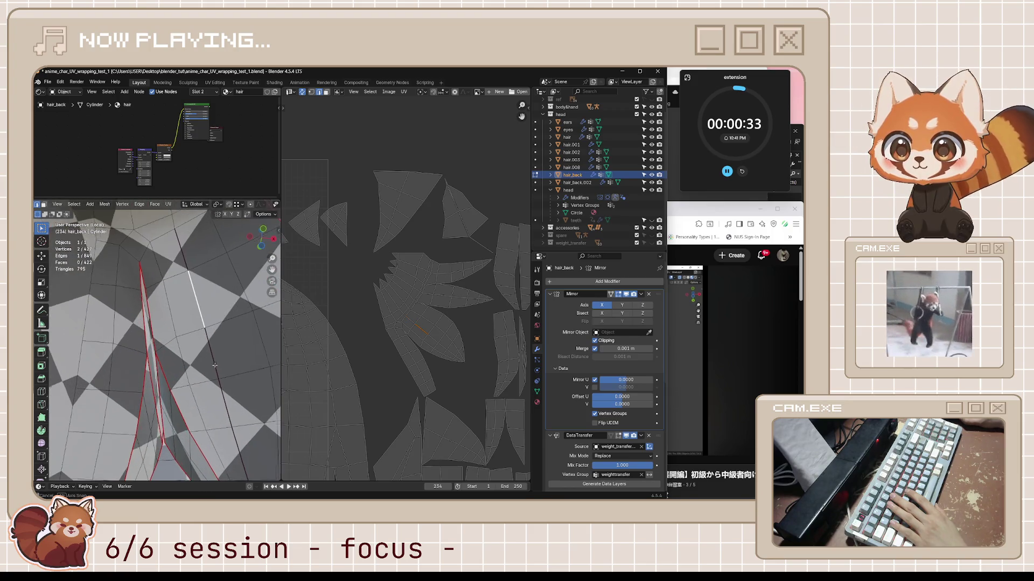
{"action": "scroll", "coordinate": [195, 385], "scroll_direction": "down", "scroll_amount": 6}
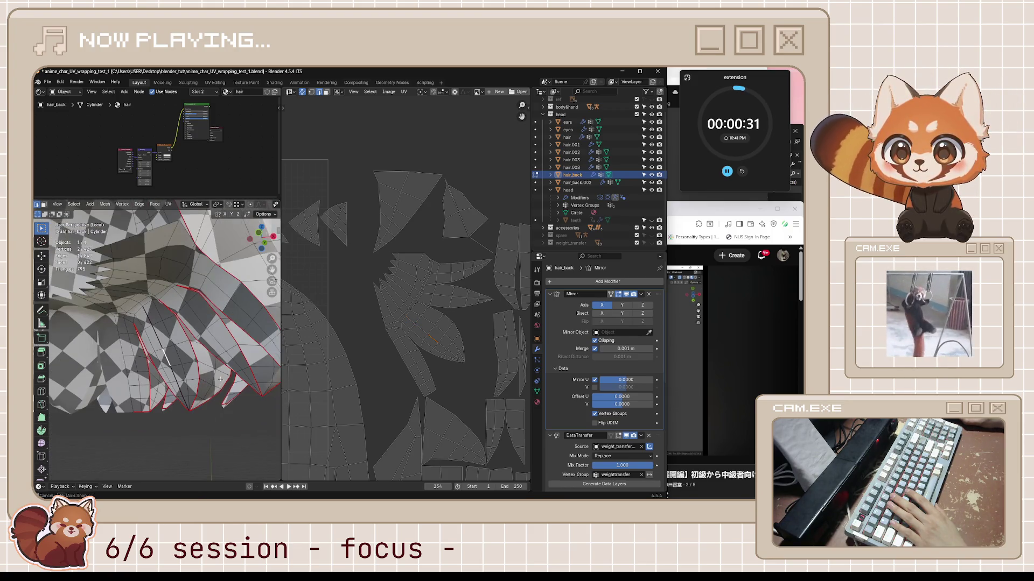
{"action": "scroll", "coordinate": [399, 354], "scroll_direction": "down", "scroll_amount": 4}
{"action": "middle_click_drag", "start_coordinate": [399, 354], "coordinate": [461, 323]}
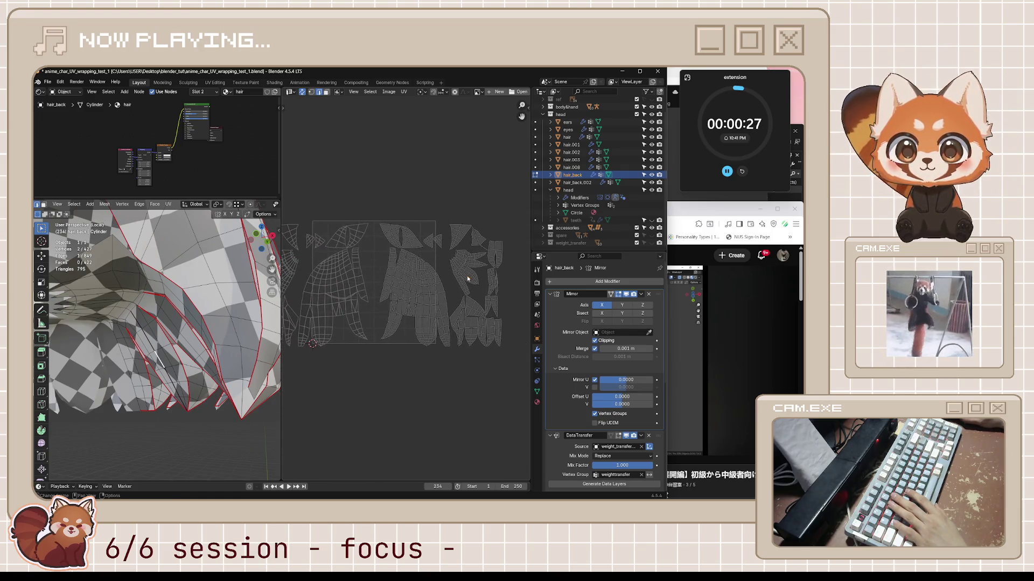
- Turn off UV Sync Selection, select all UV islands, and move them together
{"action": "key", "text": "a"}
{"action": "left_click", "coordinate": [307, 93]}
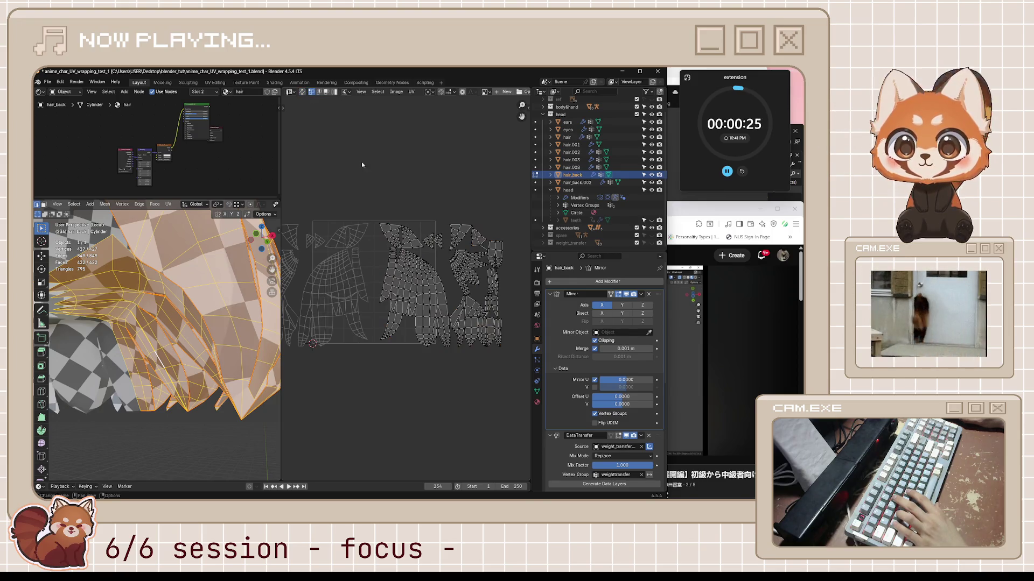
{"action": "key", "text": "a"}
{"action": "key", "text": "g"}
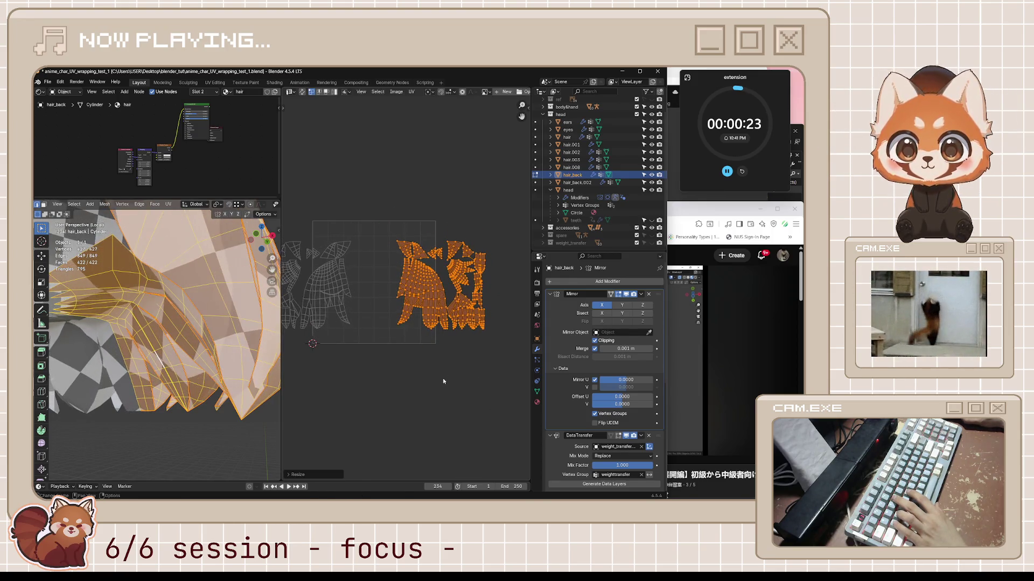
{"action": "left_click", "coordinate": [431, 376]}
- Shrink the selected islands and reposition them so they fit within the square
{"action": "scroll", "coordinate": [433, 372], "scroll_direction": "up", "scroll_amount": 3}
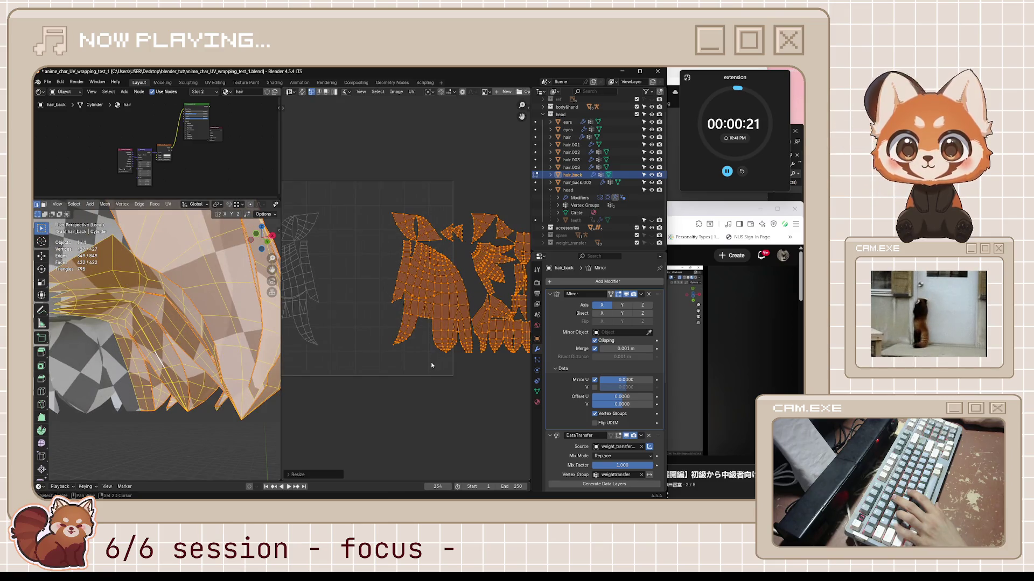
{"action": "key", "text": "s"}
{"action": "left_click", "coordinate": [450, 340]}
{"action": "key", "text": "g"}
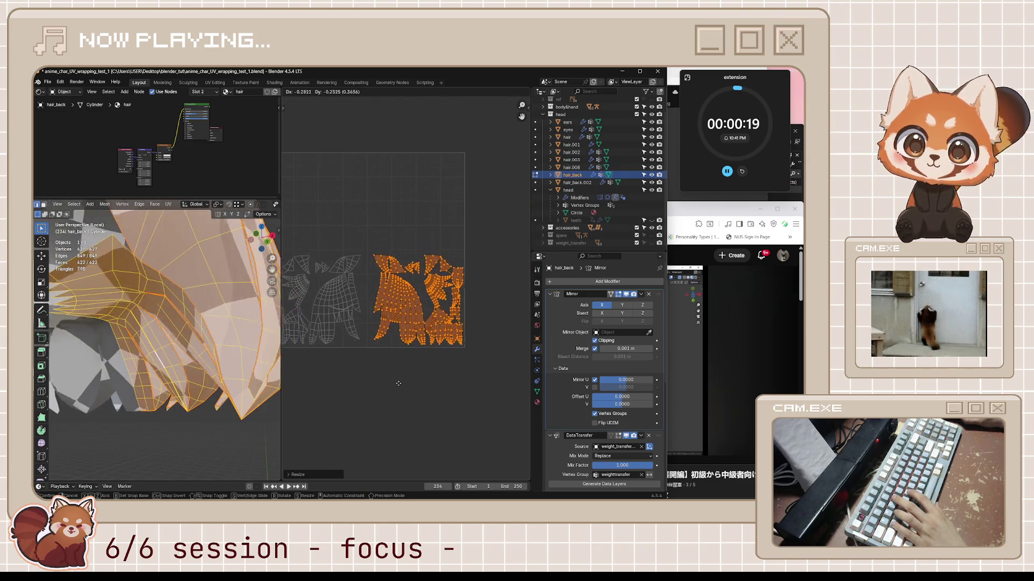
{"action": "key", "text": "s"}
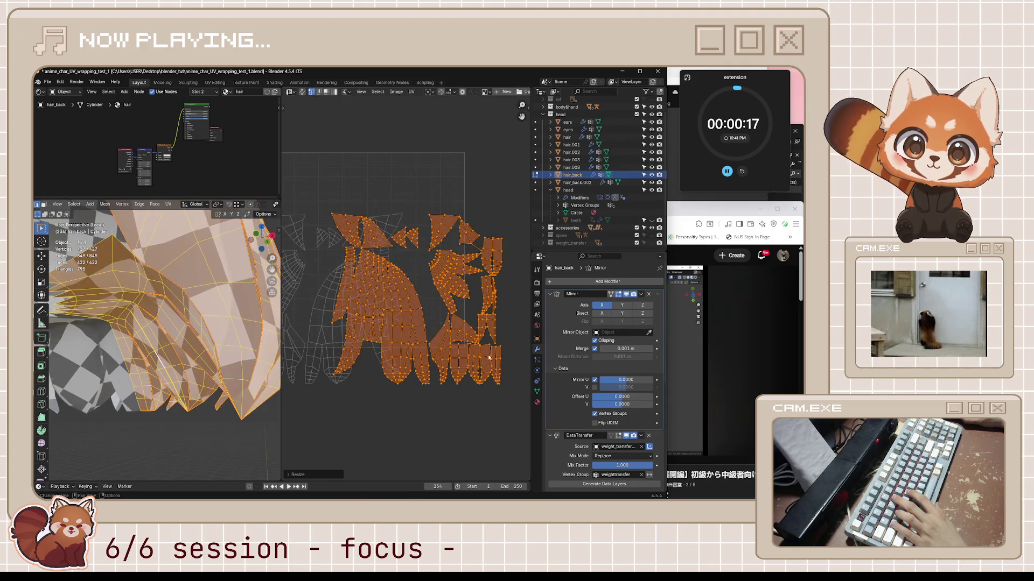
{"action": "key", "text": "g"}
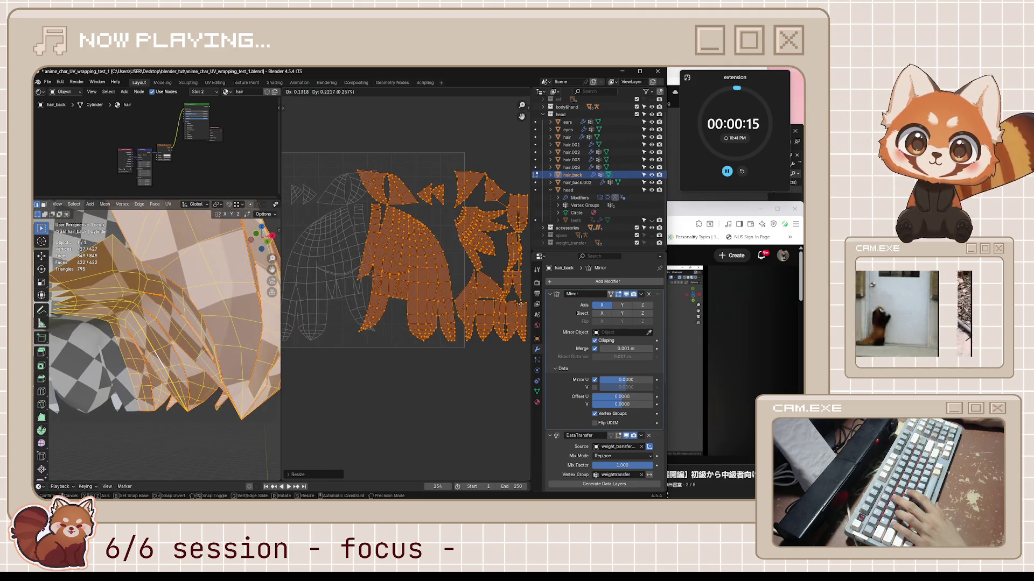
{"action": "key", "text": "s"}
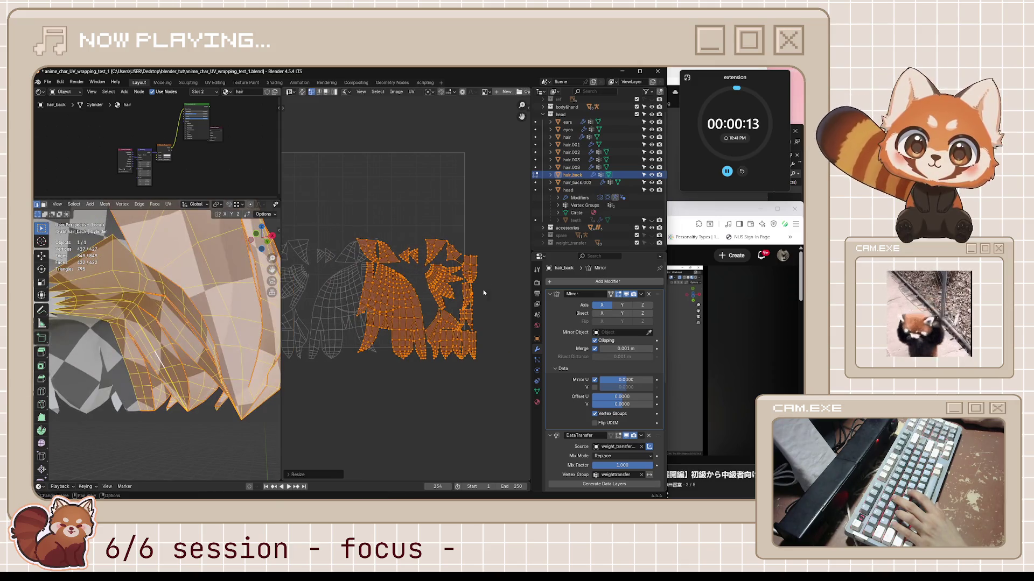
{"action": "left_click", "coordinate": [469, 310]}
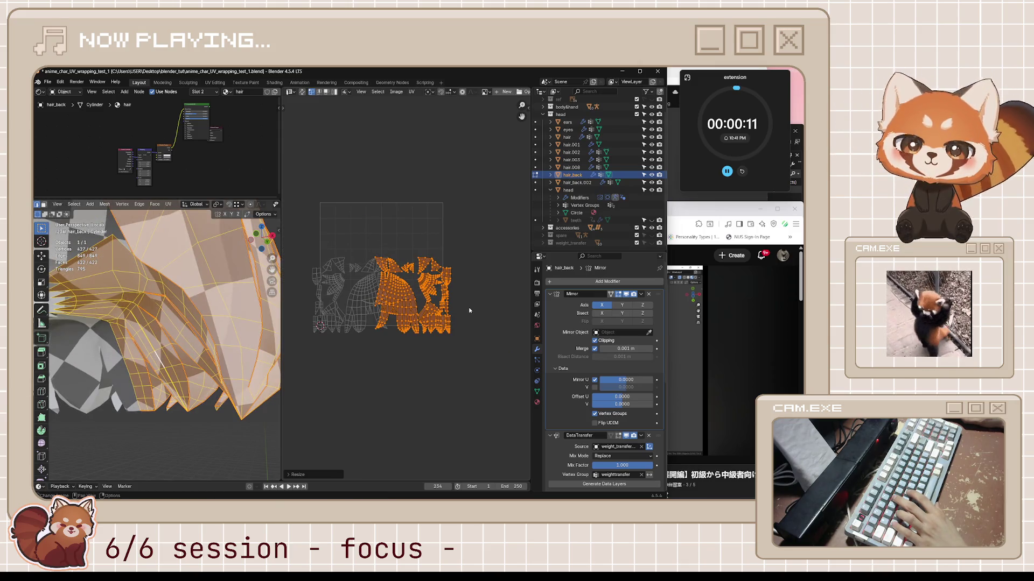
- Nudge the islands so they sit inside the UV square
{"action": "scroll", "coordinate": [452, 314], "scroll_direction": "up", "scroll_amount": 2}
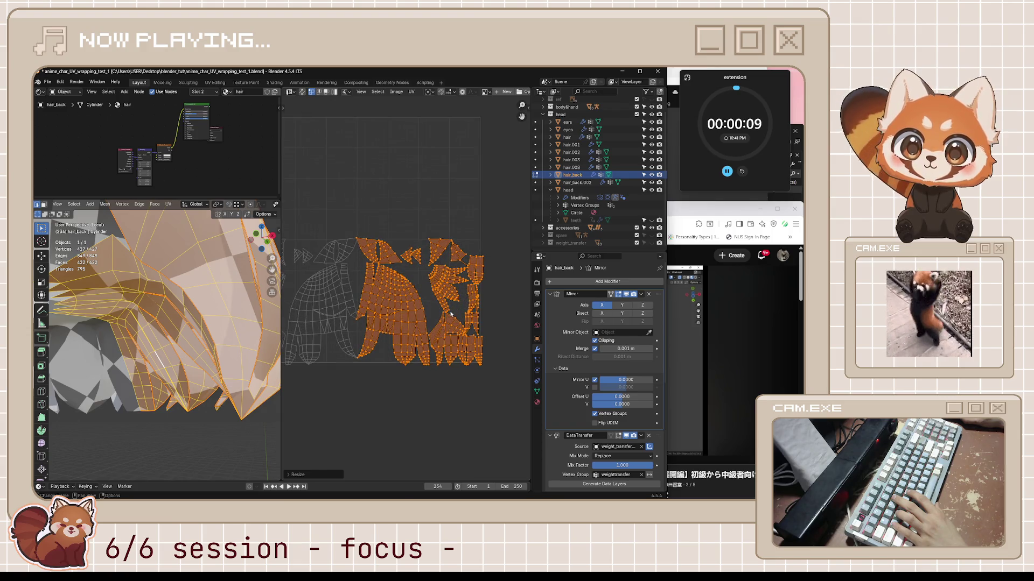
{"action": "key", "text": "g"}
{"action": "left_click", "coordinate": [443, 306]}
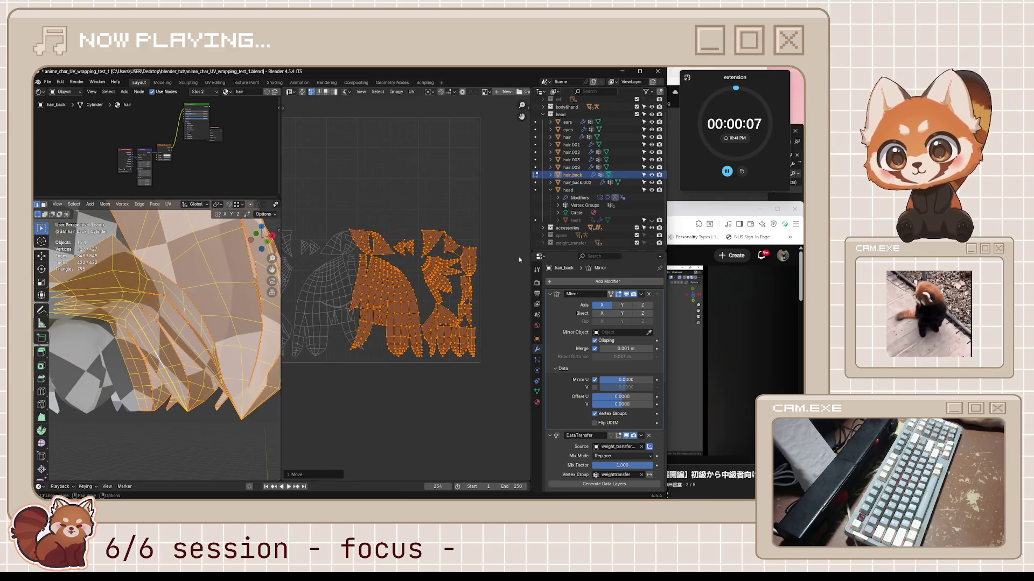
{"action": "scroll", "coordinate": [409, 249], "scroll_direction": "up", "scroll_amount": 5}
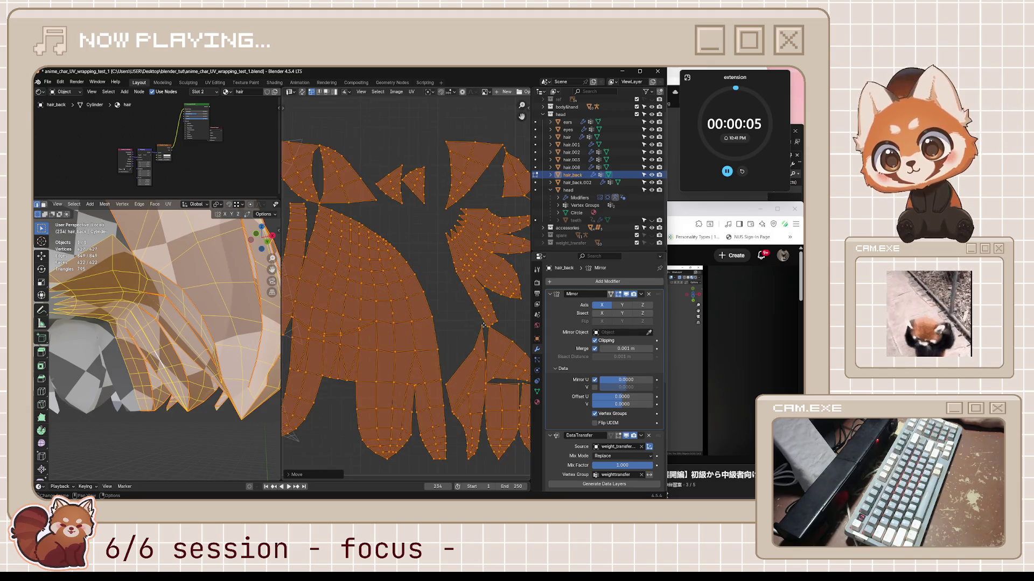
{"action": "scroll", "coordinate": [422, 285], "scroll_direction": "up", "scroll_amount": 1}
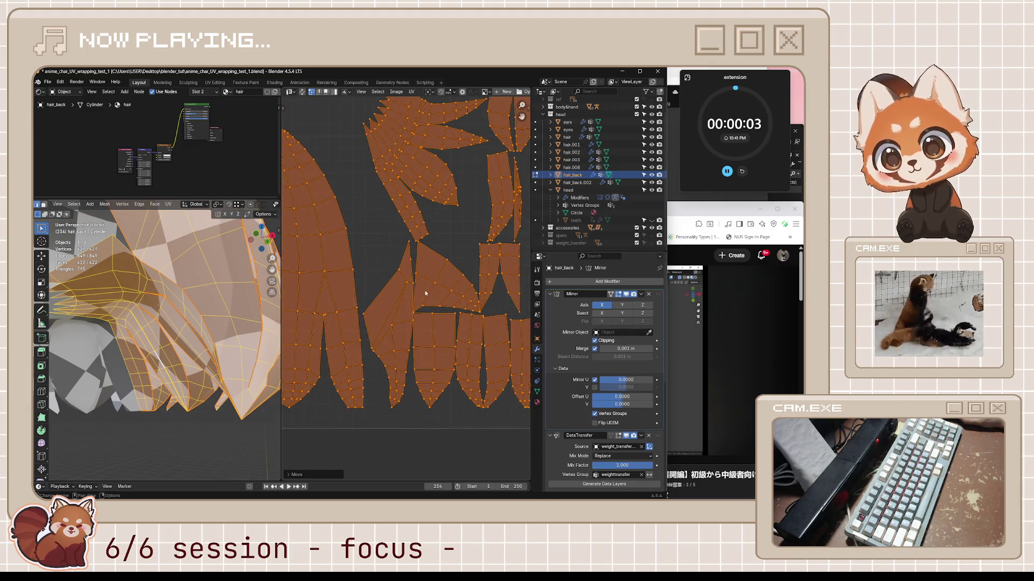
{"action": "left_click", "coordinate": [412, 92]}
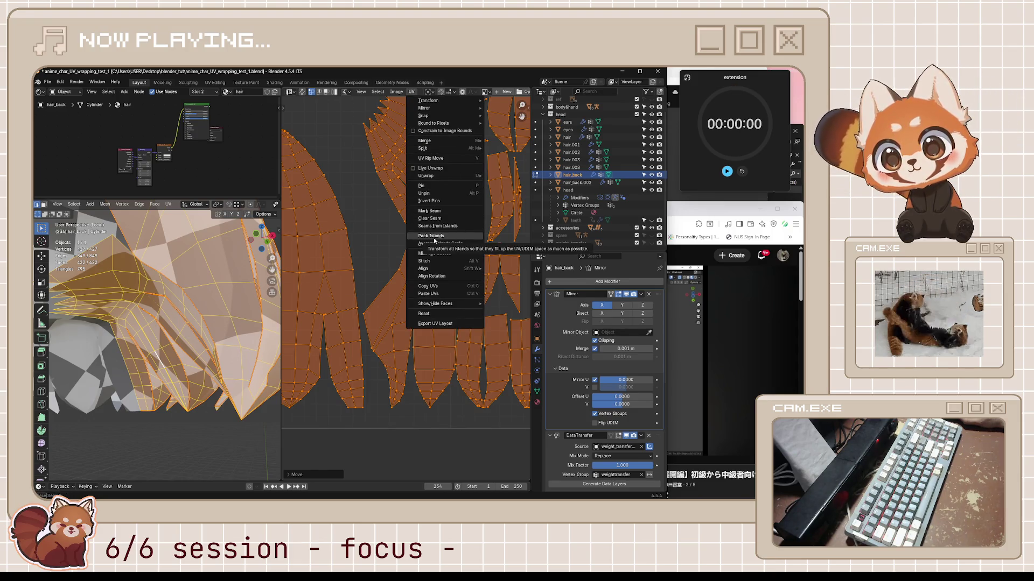
- Average the UV island scales, frame them, and minimize stretch
{"action": "left_click", "coordinate": [433, 244]}
{"action": "key", "text": "Home"}
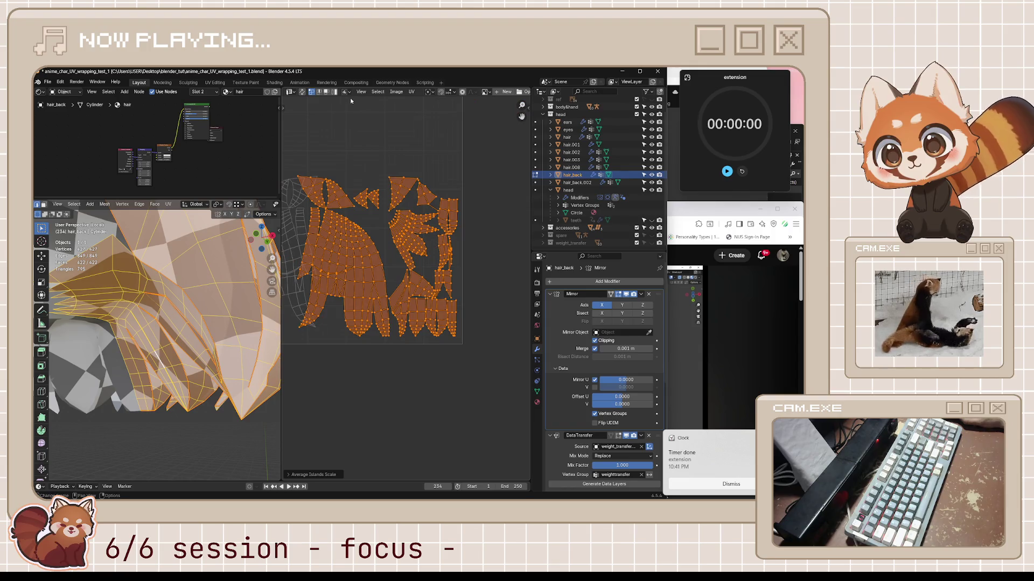
{"action": "left_click", "coordinate": [412, 93]}
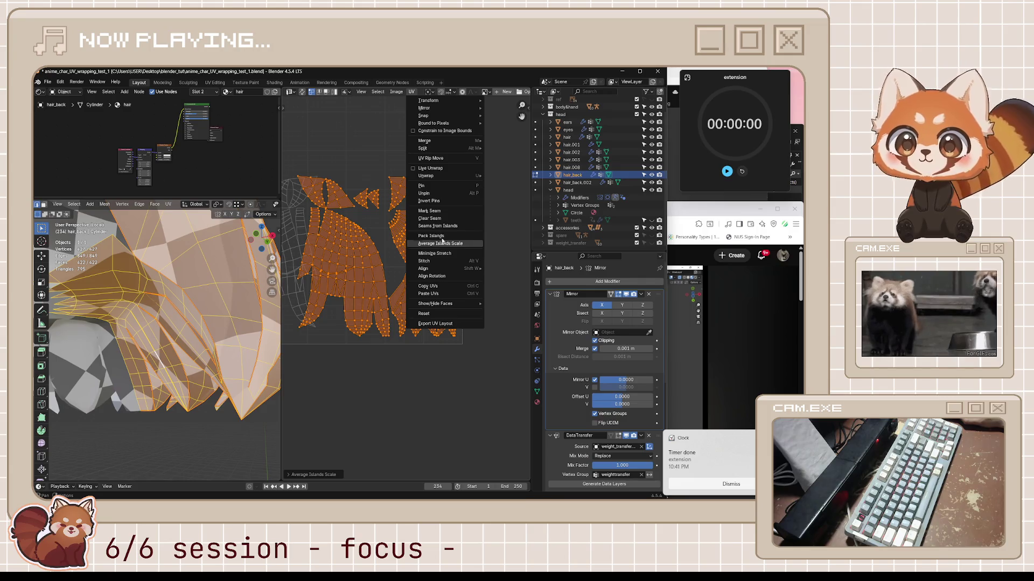
{"action": "left_click", "coordinate": [434, 253]}
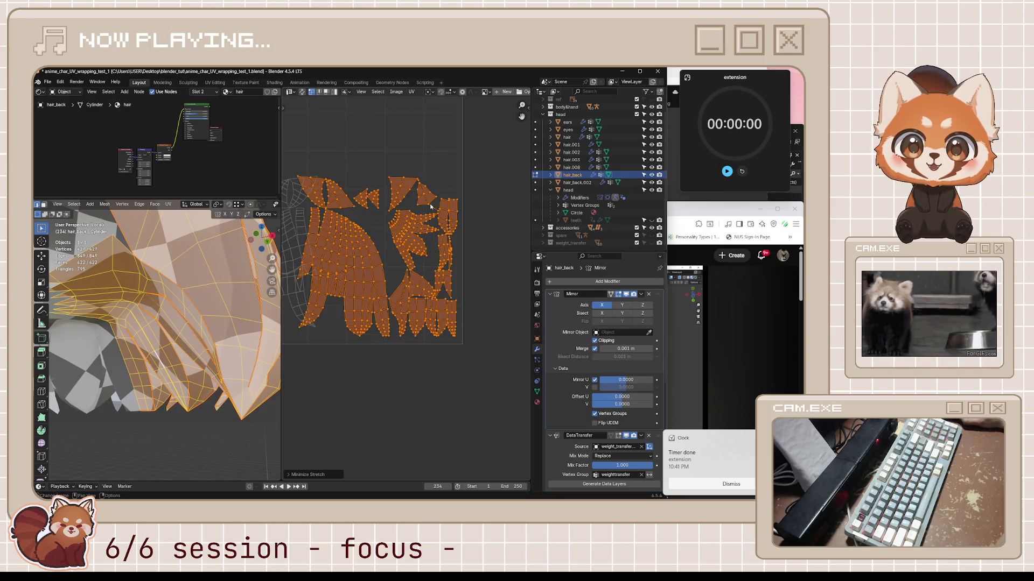
- Pack the islands into the UV square with a 0.001 margin
{"action": "left_click", "coordinate": [412, 93]}
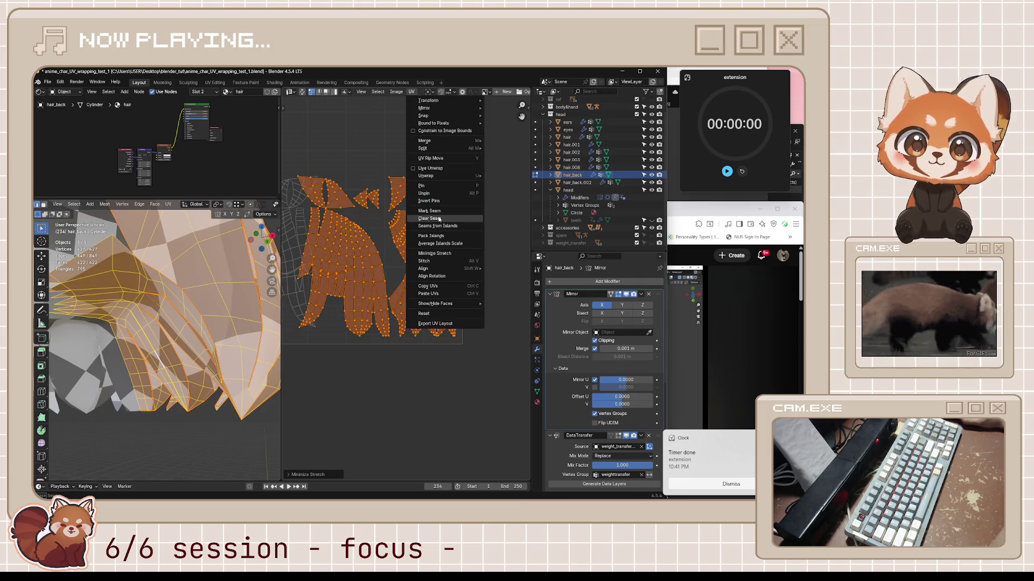
{"action": "left_click", "coordinate": [437, 236]}
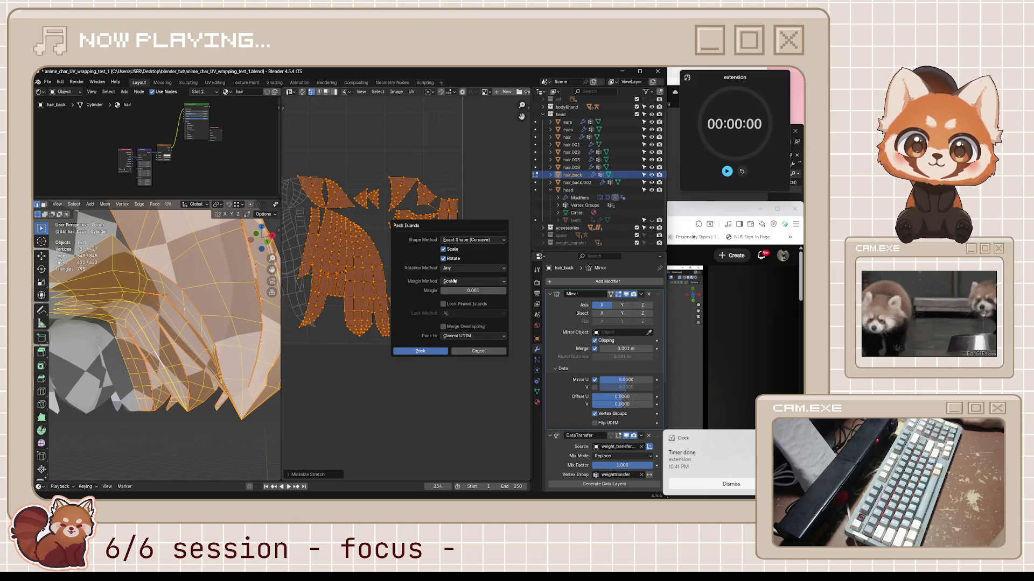
{"action": "left_click", "coordinate": [457, 294]}
{"action": "key", "text": "Return"}
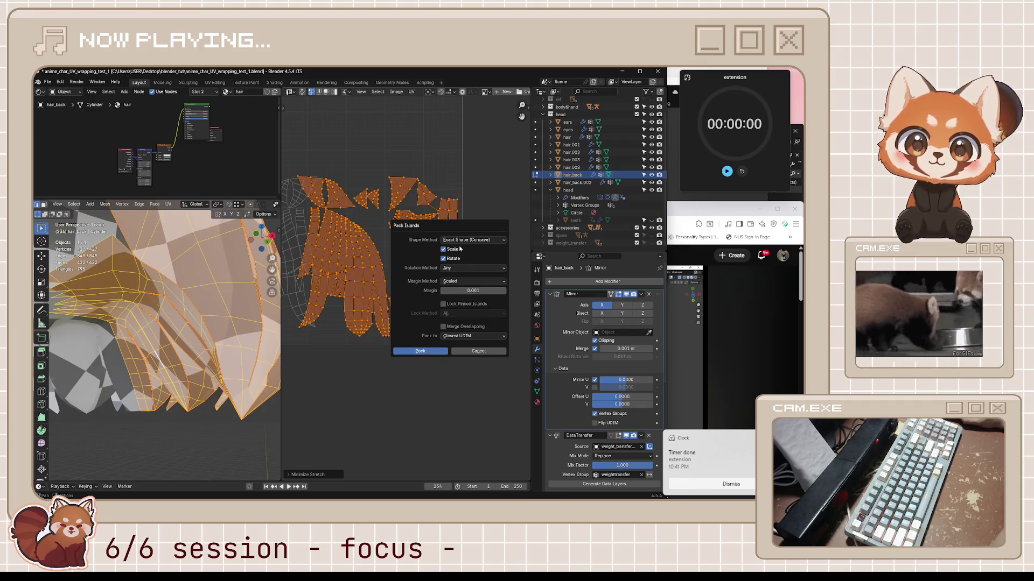
{"action": "left_click", "coordinate": [435, 351]}
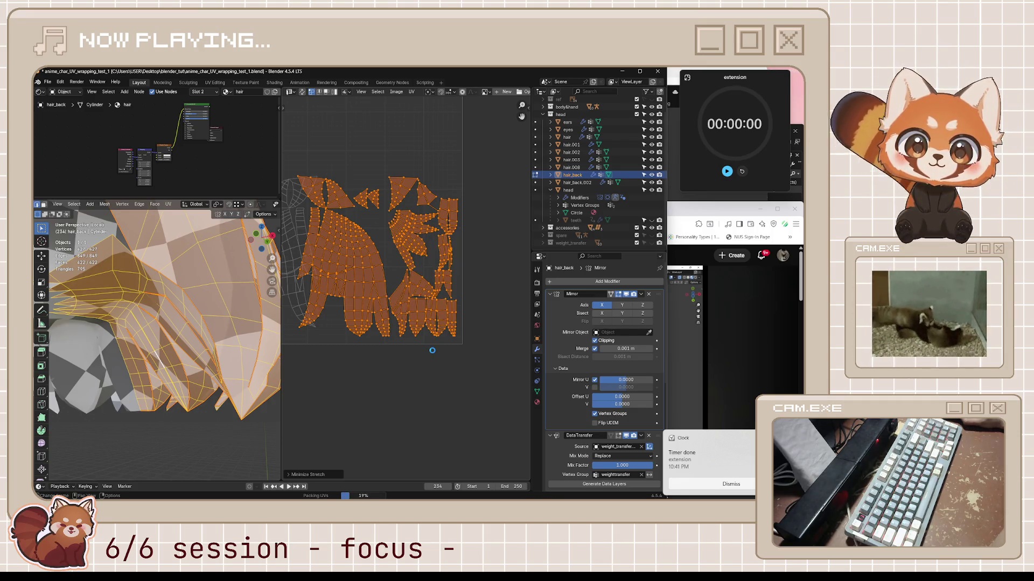
{"action": "scroll", "coordinate": [400, 254], "scroll_direction": "up", "scroll_amount": 5}
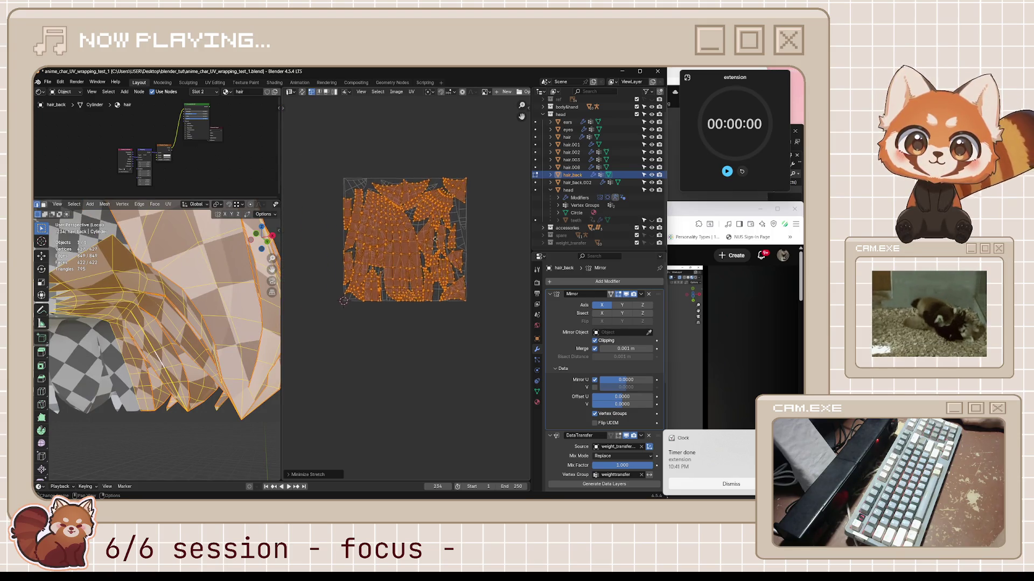
- Repack the hair UV islands with Pack Islands at a 0.01 margin, then zoom out to review
{"action": "middle_click_drag", "start_coordinate": [499, 256], "coordinate": [450, 283]}
{"action": "scroll", "coordinate": [404, 314], "scroll_direction": "up", "scroll_amount": 3}
{"action": "middle_click_drag", "start_coordinate": [404, 314], "coordinate": [467, 281]}
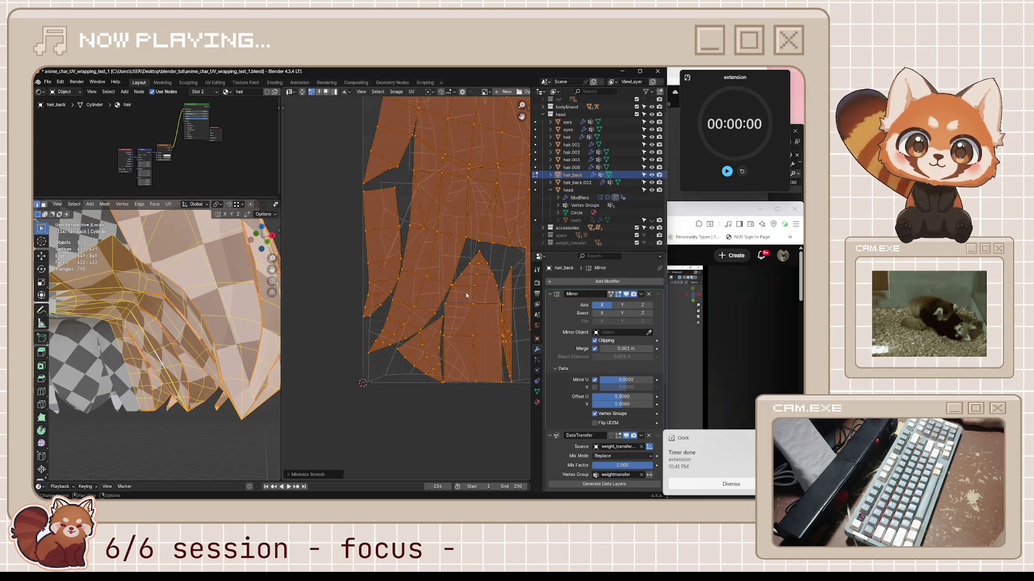
{"action": "left_click", "coordinate": [411, 91]}
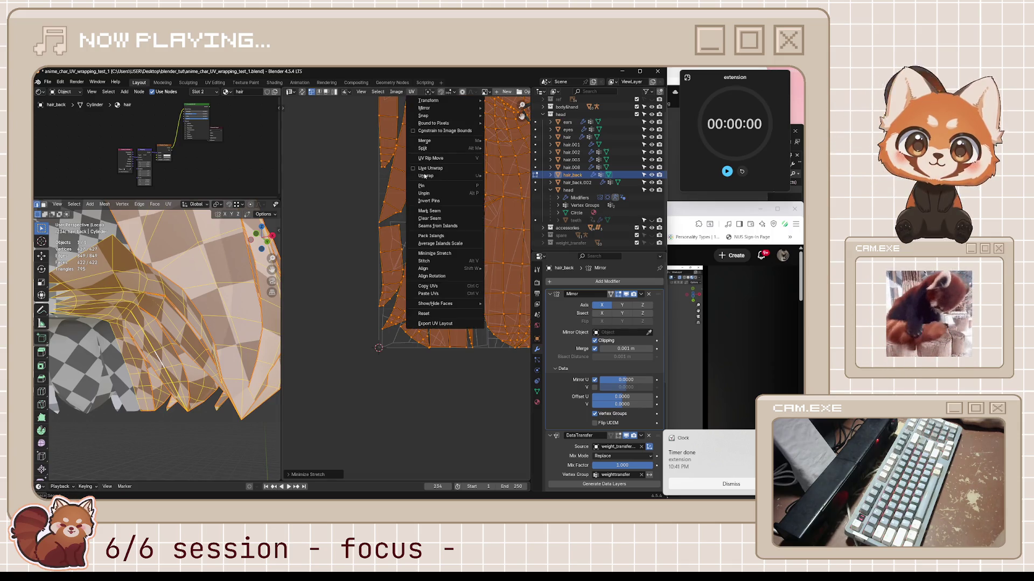
{"action": "left_click", "coordinate": [431, 236]}
{"action": "left_click", "coordinate": [477, 287]}
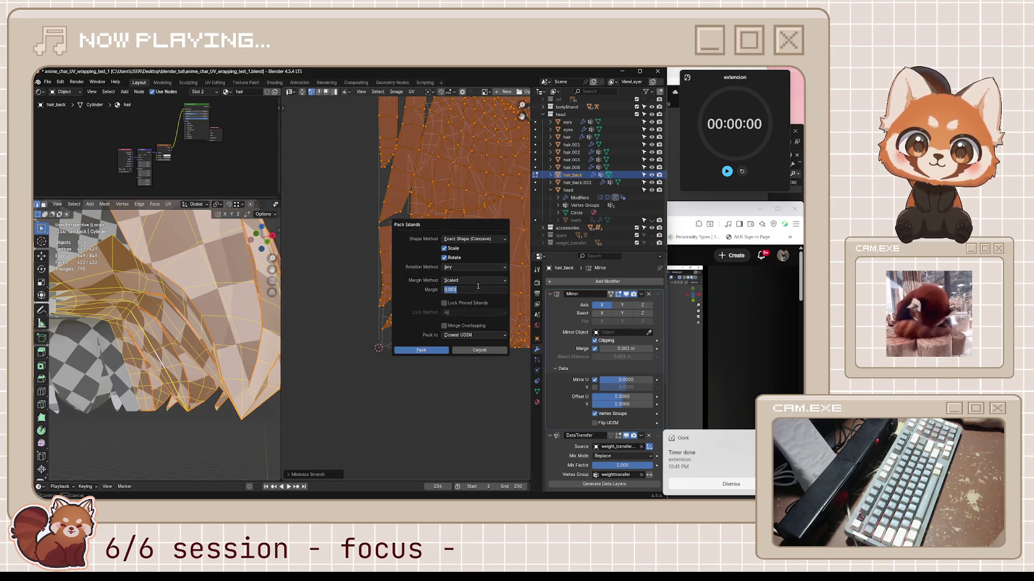
{"action": "type", "text": "0.01"}
{"action": "key", "text": "Return"}
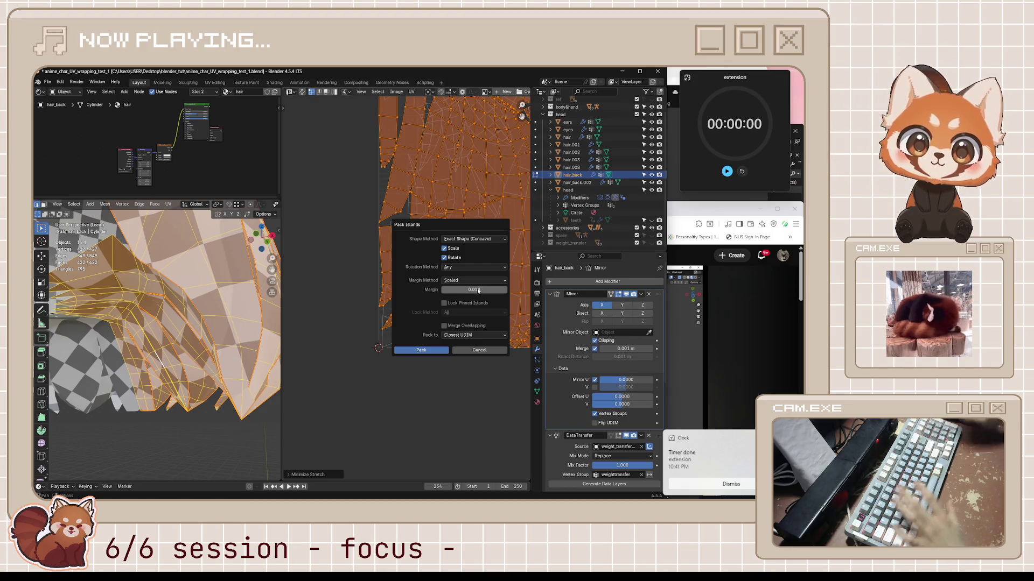
{"action": "left_click", "coordinate": [421, 350]}
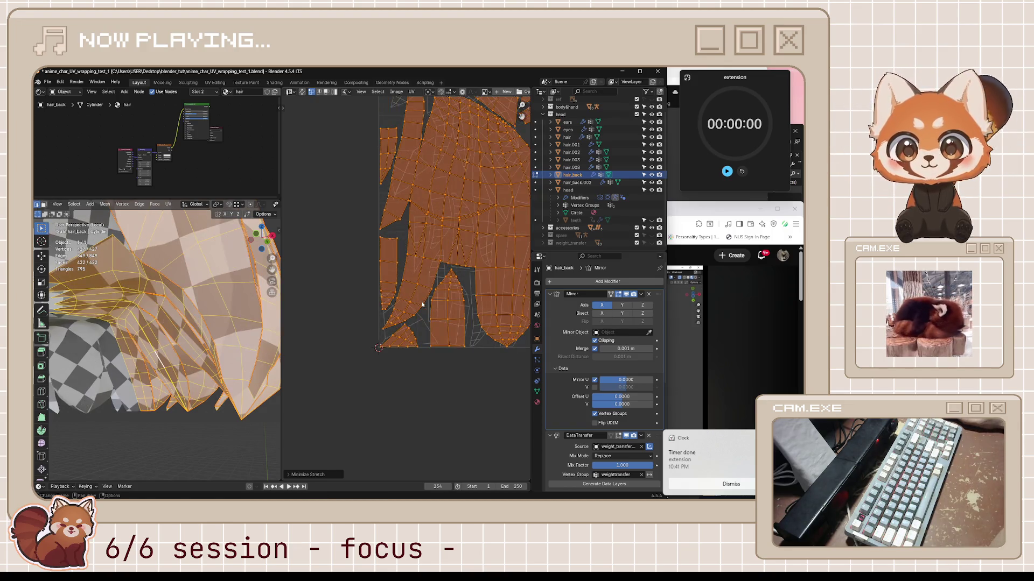
{"action": "scroll", "coordinate": [431, 242], "scroll_direction": "down", "scroll_amount": 3}
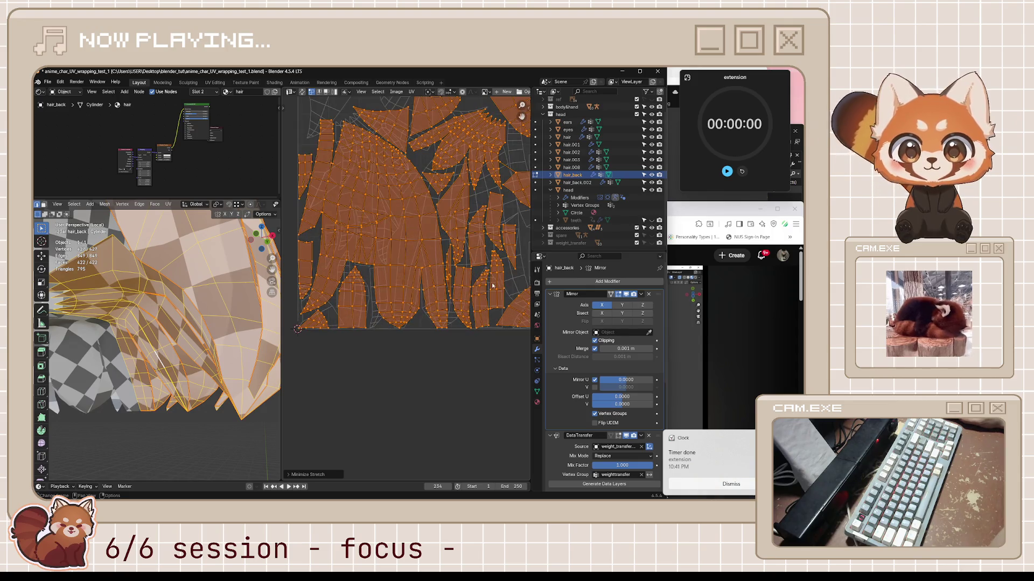
{"action": "scroll", "coordinate": [492, 286], "scroll_direction": "up", "scroll_amount": 2}
{"action": "scroll", "coordinate": [479, 334], "scroll_direction": "down", "scroll_amount": 2}
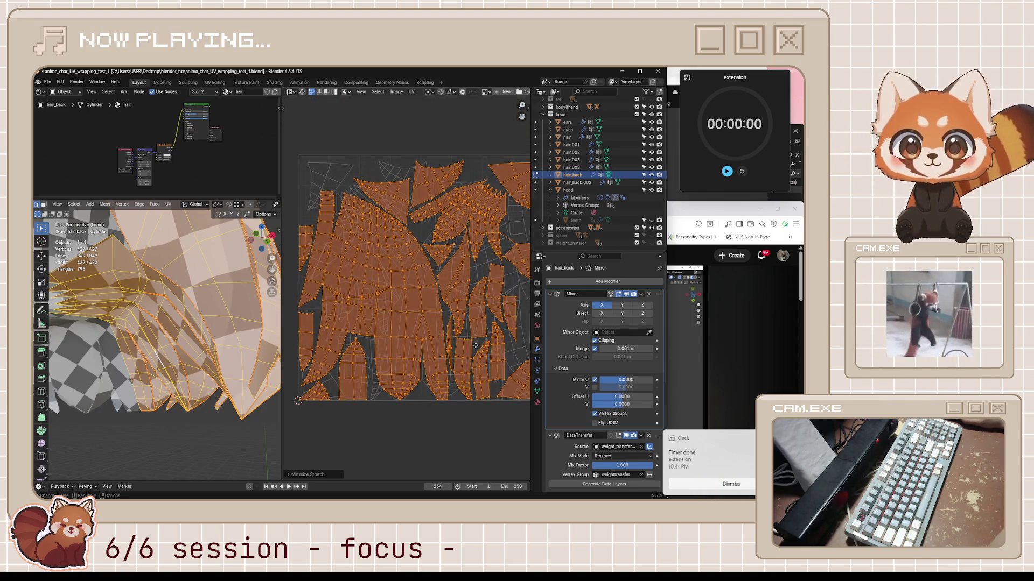
{"action": "scroll", "coordinate": [401, 250], "scroll_direction": "down", "scroll_amount": 4}
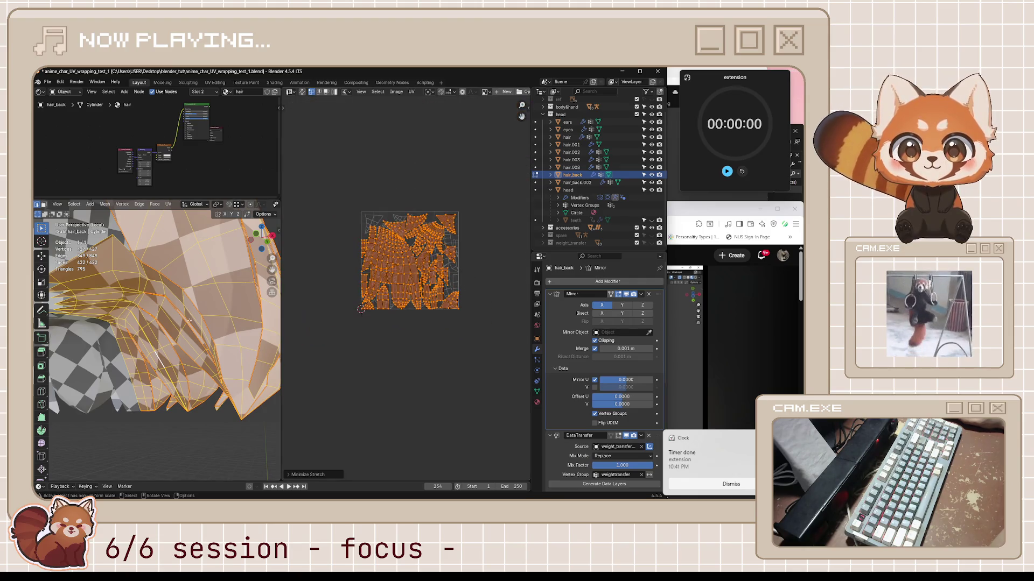
- Exit Local View, view the back hair from behind in Object Mode, and save anime_char_UV_wrapping_test_1.blend
{"action": "scroll", "coordinate": [189, 321], "scroll_direction": "down", "scroll_amount": 5}
{"action": "key", "text": "KP_Divide"}
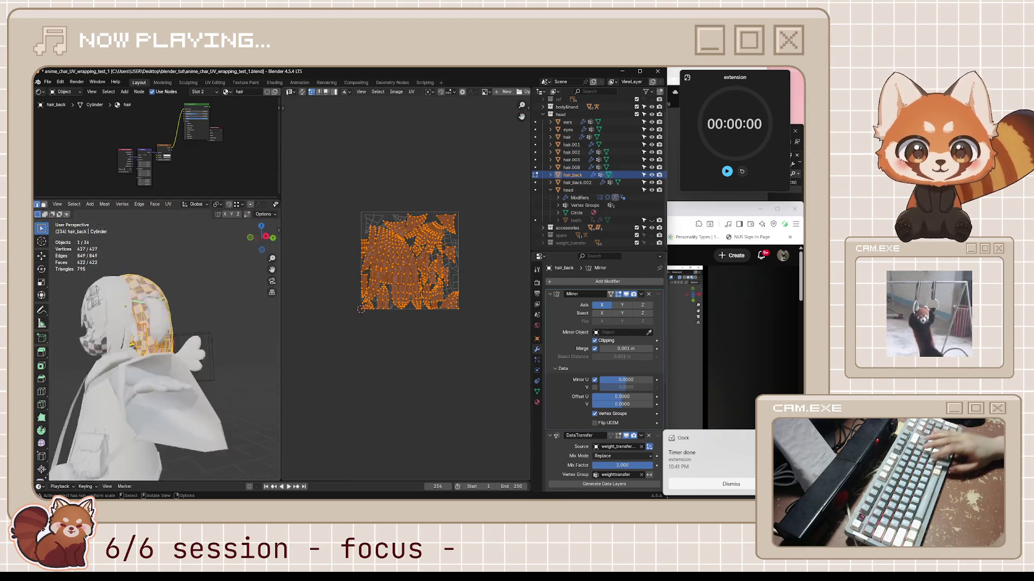
{"action": "key", "text": "KP_Decimal"}
{"action": "mouse_move", "coordinate": [144, 345]}
{"action": "middle_mouse_down"}
{"action": "mouse_move", "coordinate": [201, 369]}
{"action": "mouse_move", "coordinate": [235, 351]}
{"action": "mouse_move", "coordinate": [49, 349]}
{"action": "mouse_move", "coordinate": [248, 331]}
{"action": "middle_mouse_up"}
{"action": "key", "text": "Tab"}
{"action": "key", "text": "ctrl+s"}
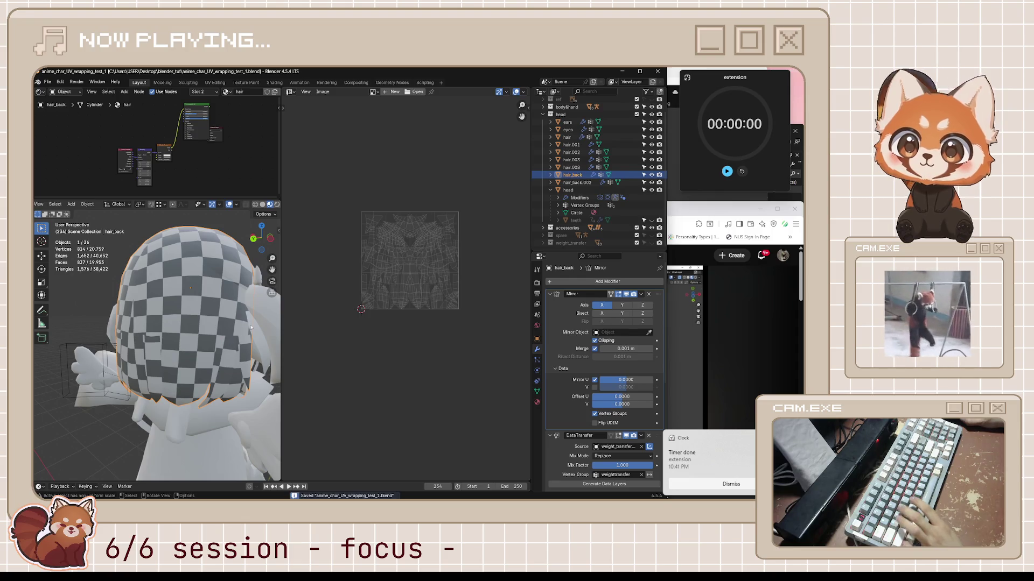